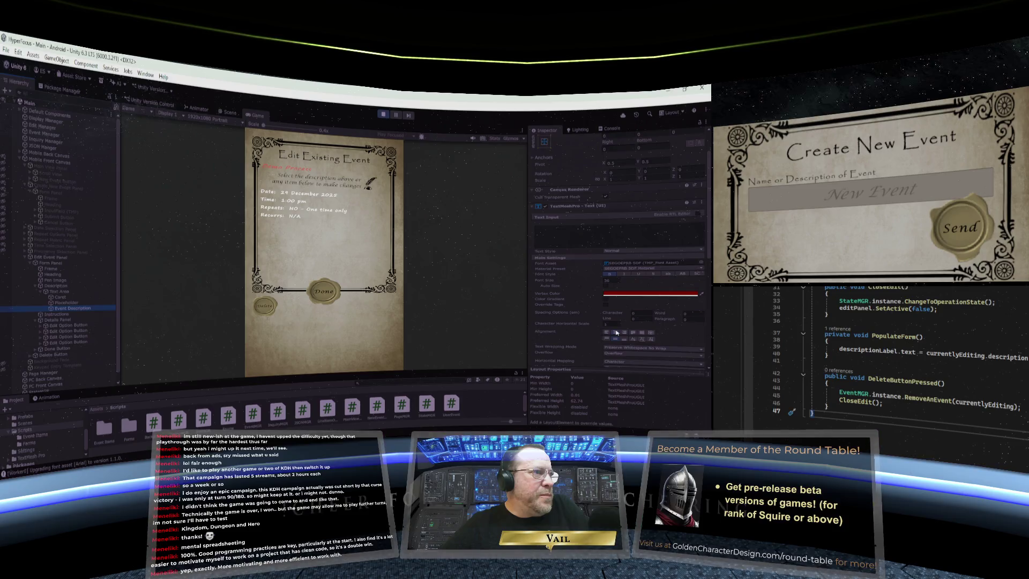
Select the Placeholder text and set its Vertex Color red value to 128
scroll(616, 334, down, 1)
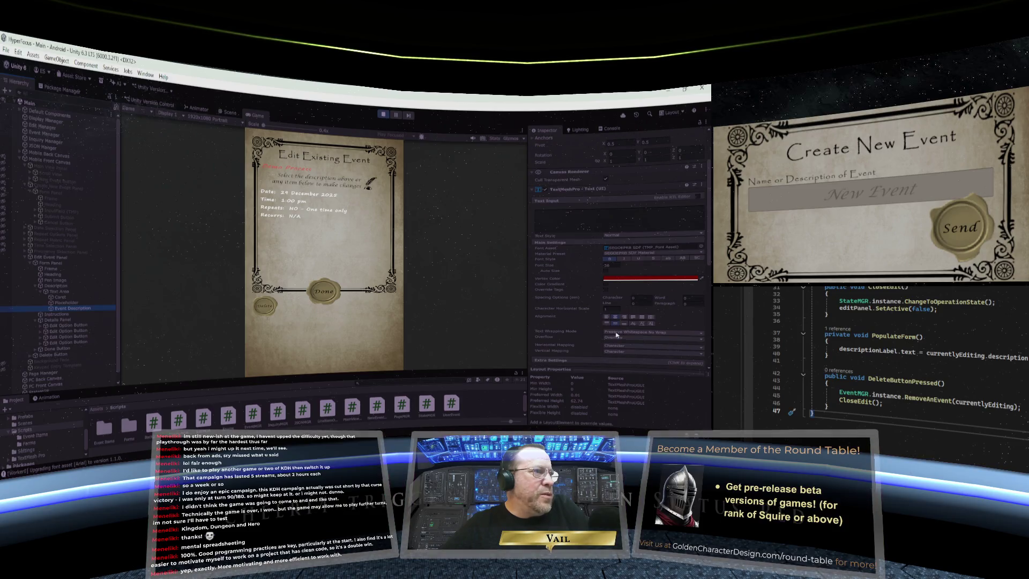
scroll(616, 334, up, 2)
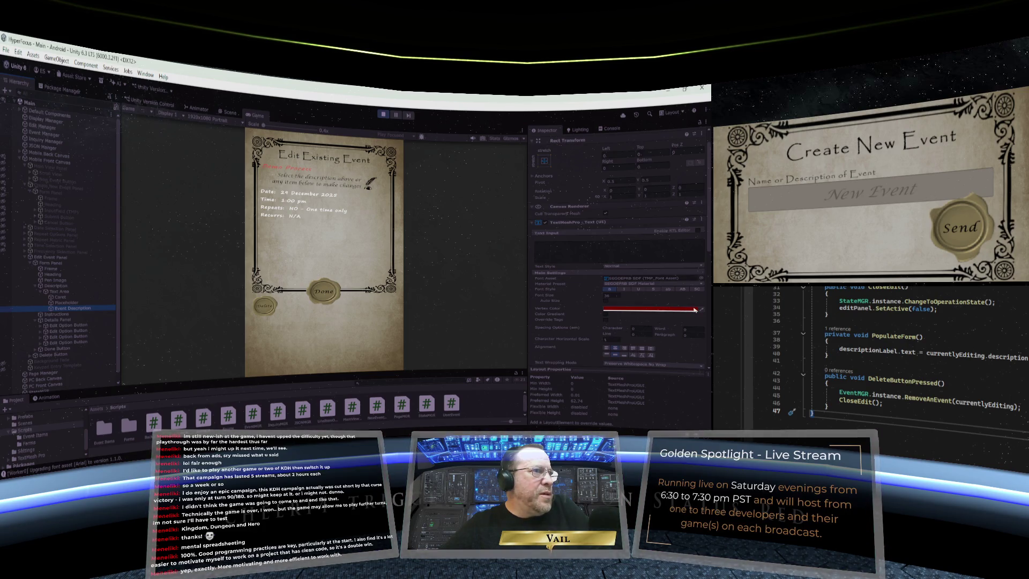
click(662, 309)
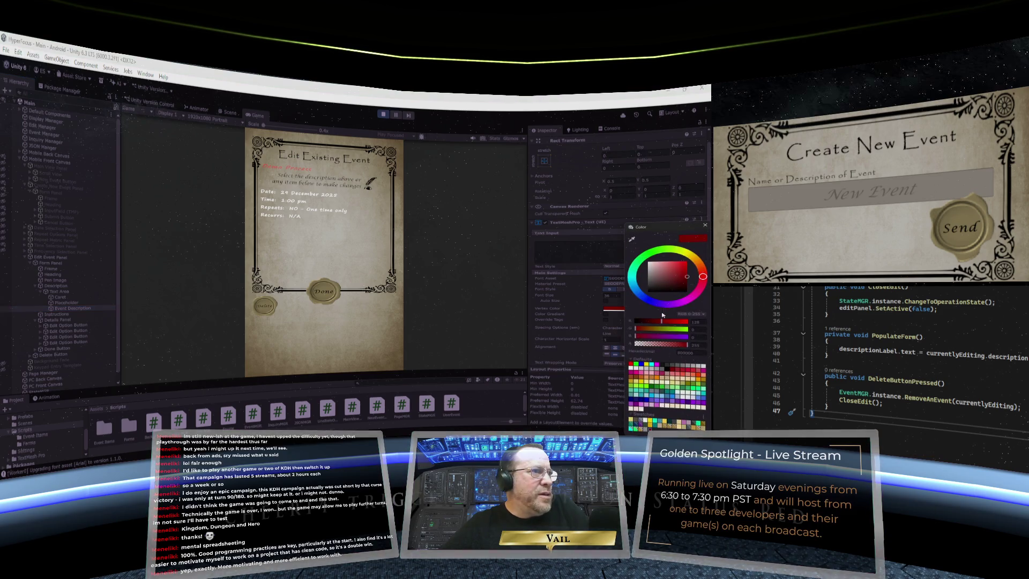
click(705, 225)
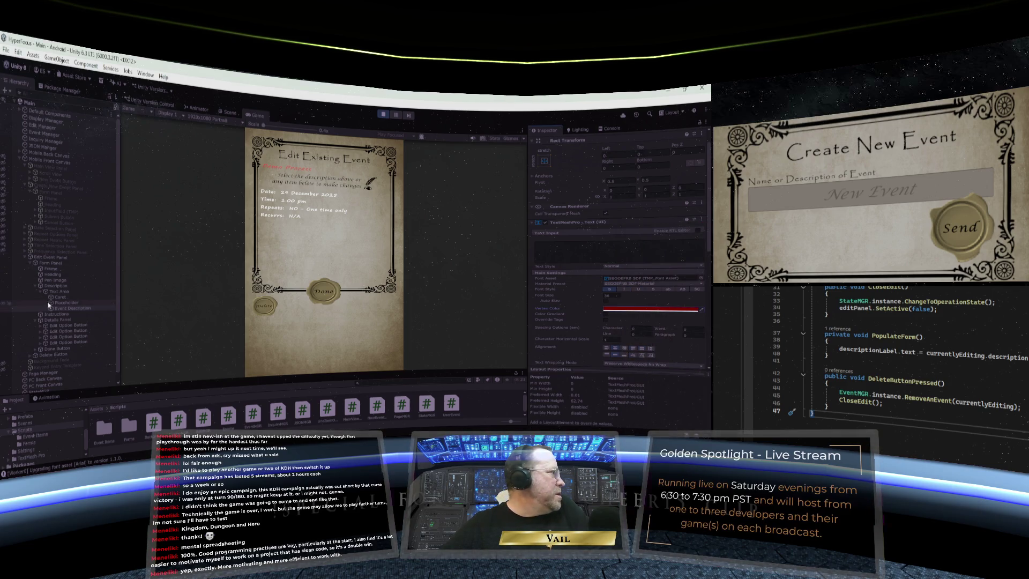
key(Up)
click(620, 307)
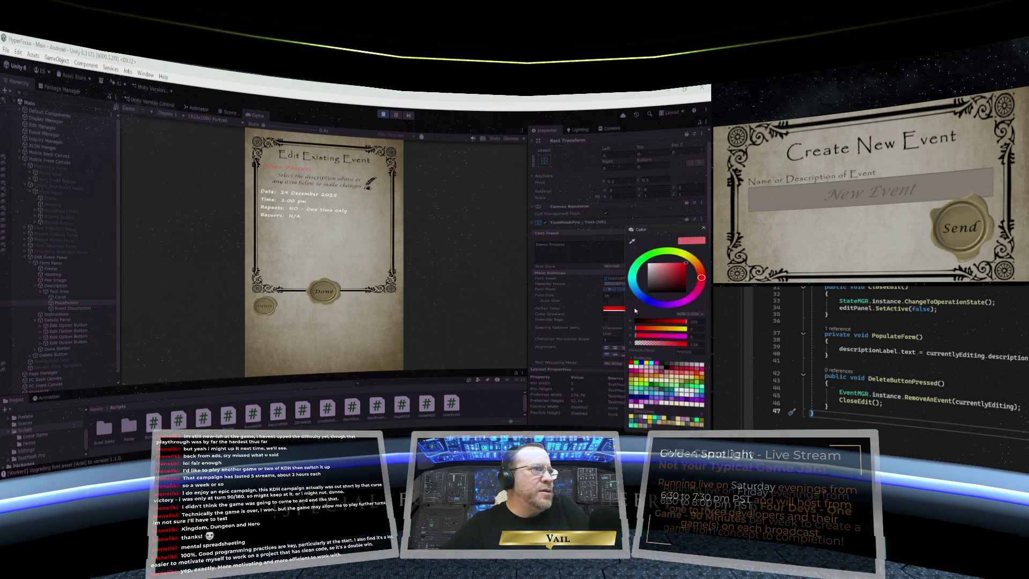
drag(689, 322, 664, 322)
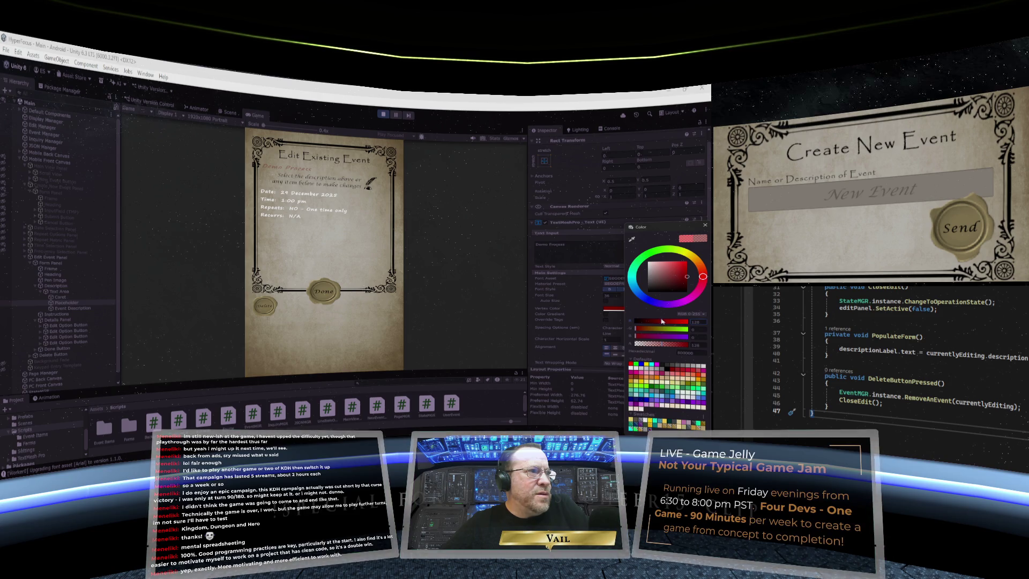
click(705, 225)
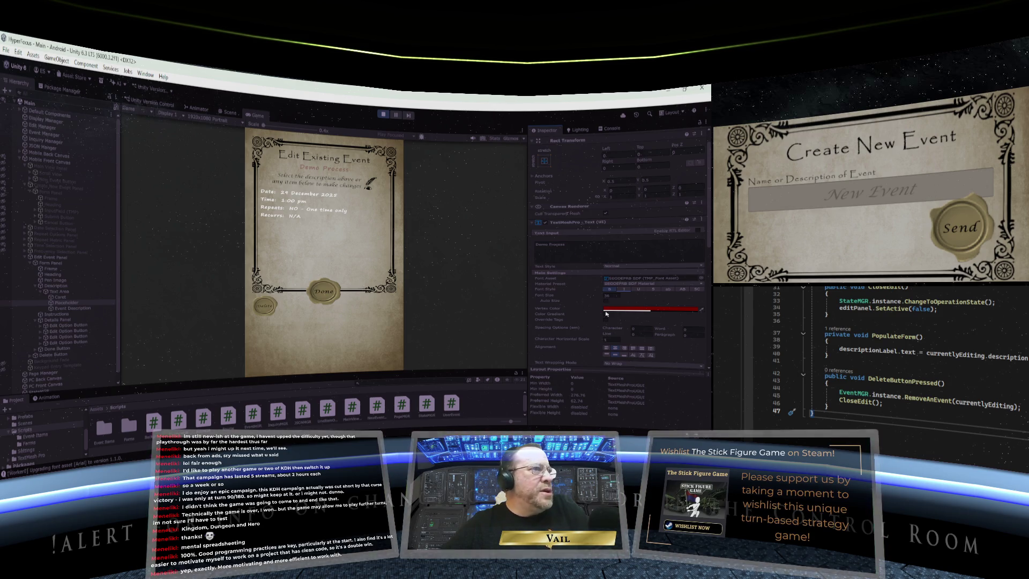
Raise the Placeholder text colour's Alpha to 255 so Demo Process shows opaque red
click(649, 310)
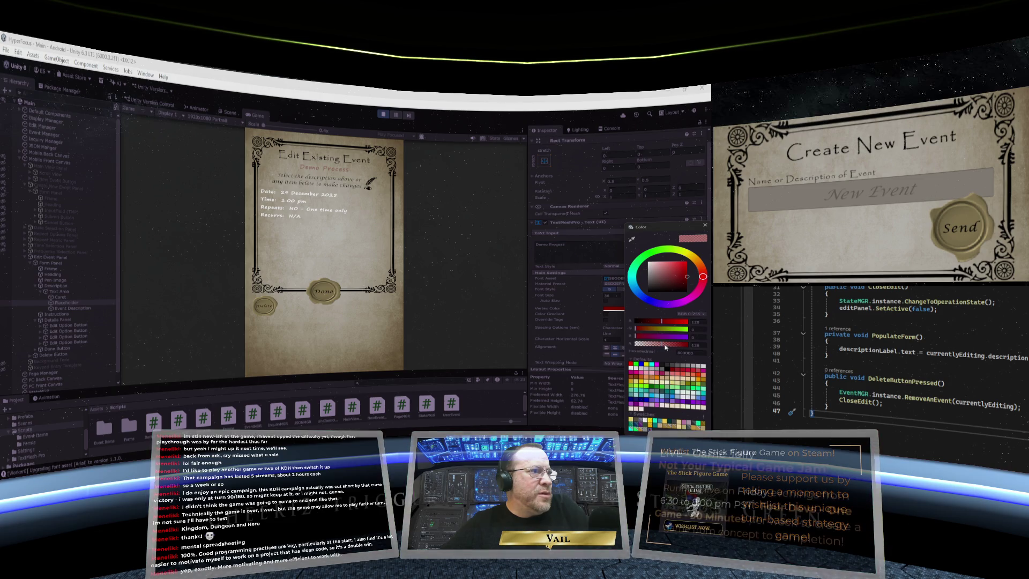
drag(664, 346, 688, 345)
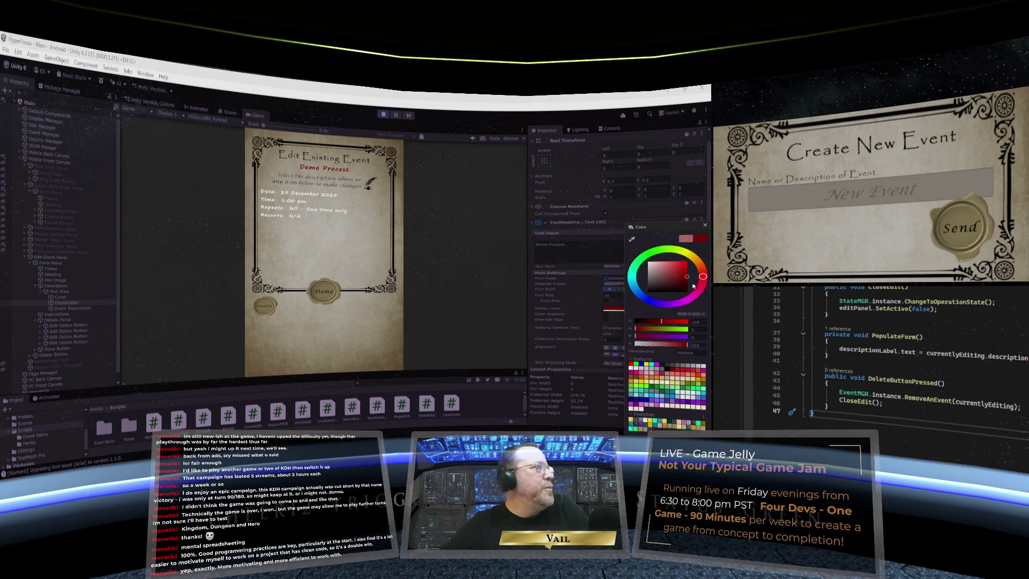
click(706, 225)
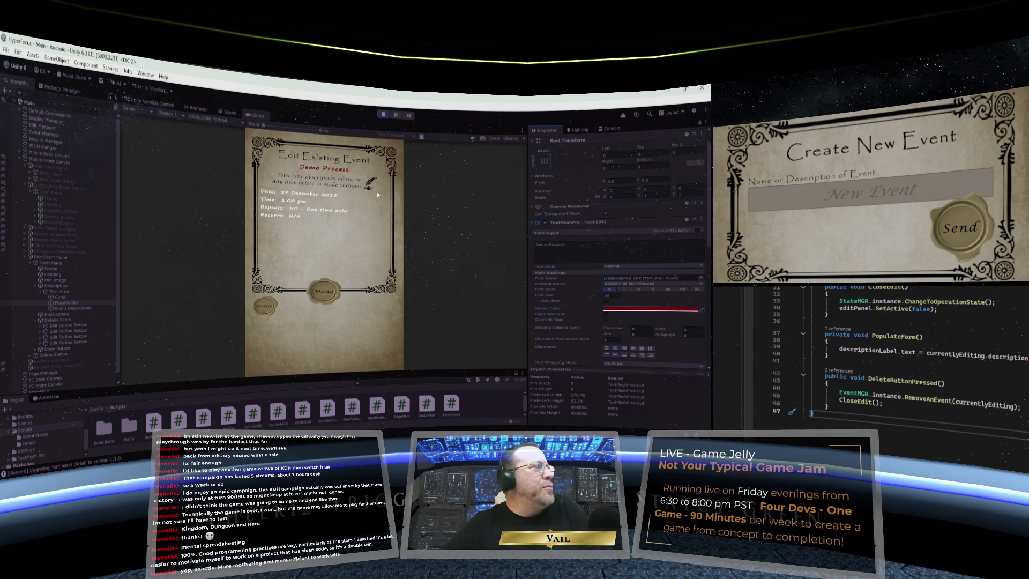
Exit Play mode and give the Placeholder the SEGOEPRB SDF font asset
click(383, 115)
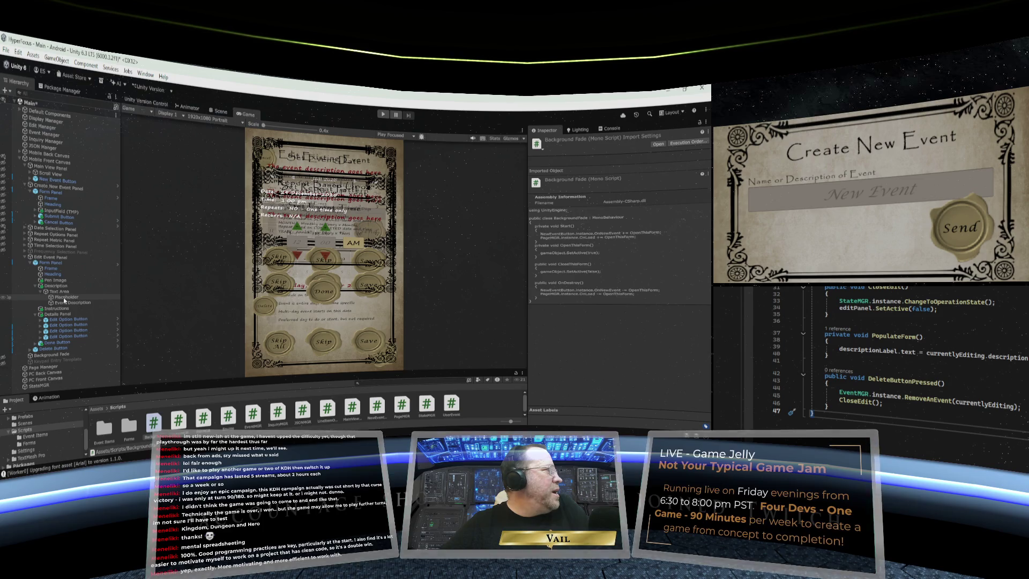
click(61, 297)
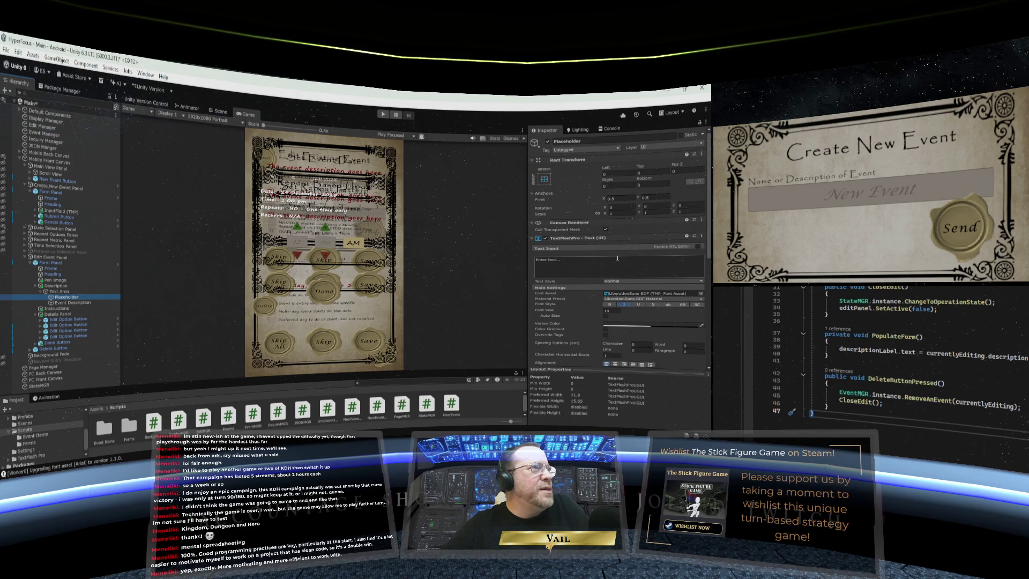
click(701, 293)
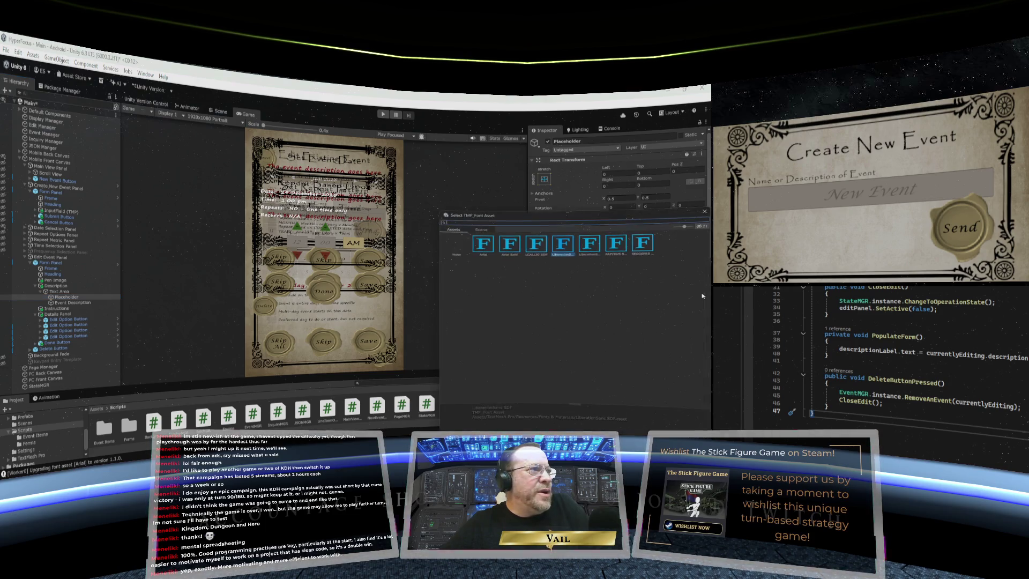
double_click(642, 246)
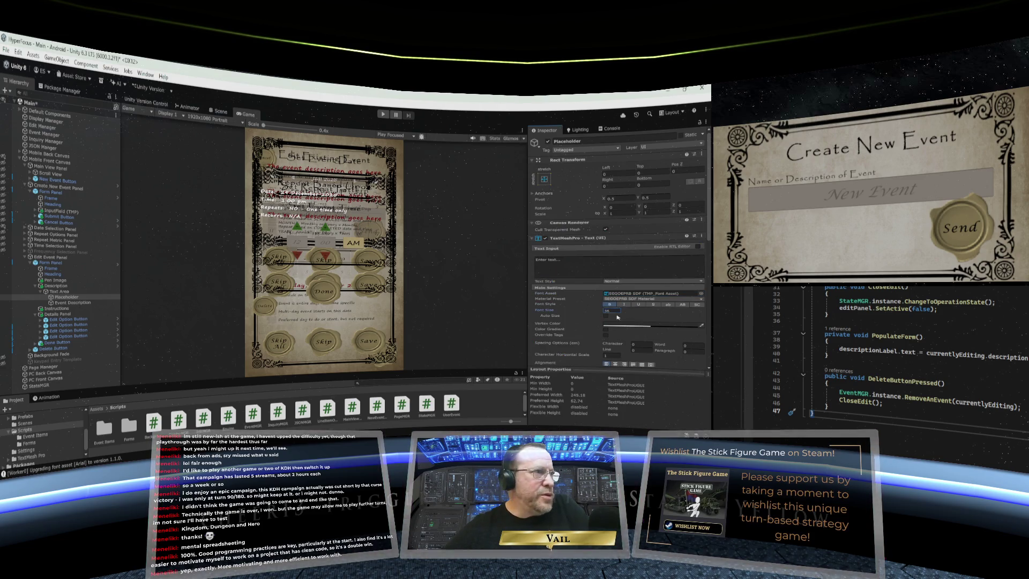
Set the Placeholder's Vertex Color to a dark red with R at 128
click(648, 326)
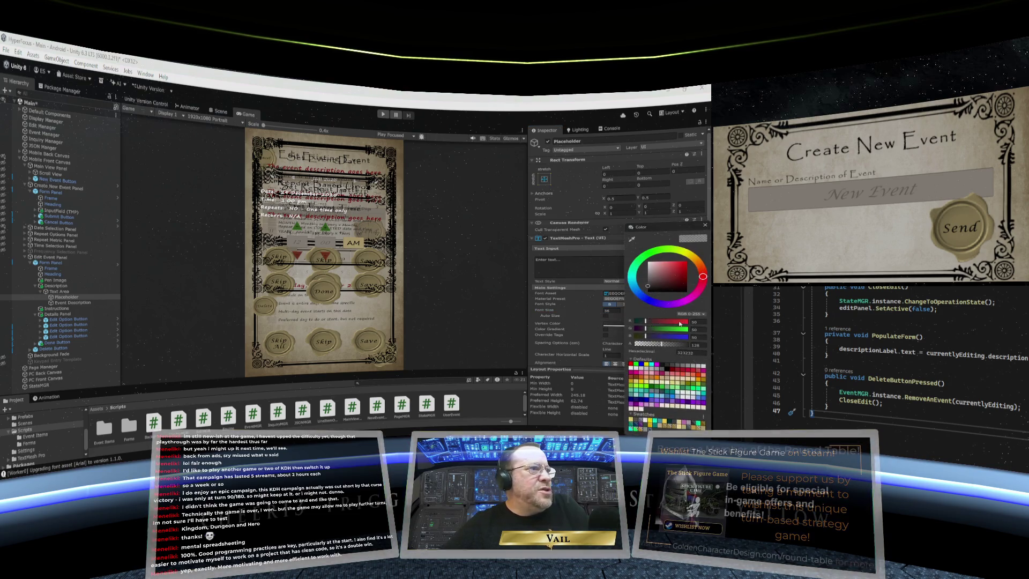
text(255)
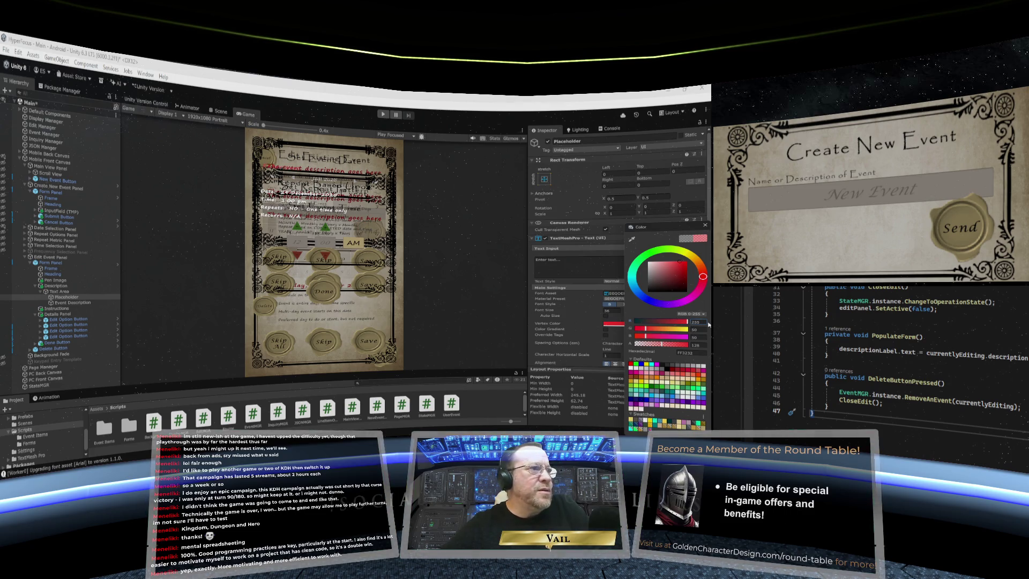
mouse_move(672, 323)
mouse_down()
mouse_move(631, 337)
mouse_move(693, 347)
mouse_up()
click(706, 225)
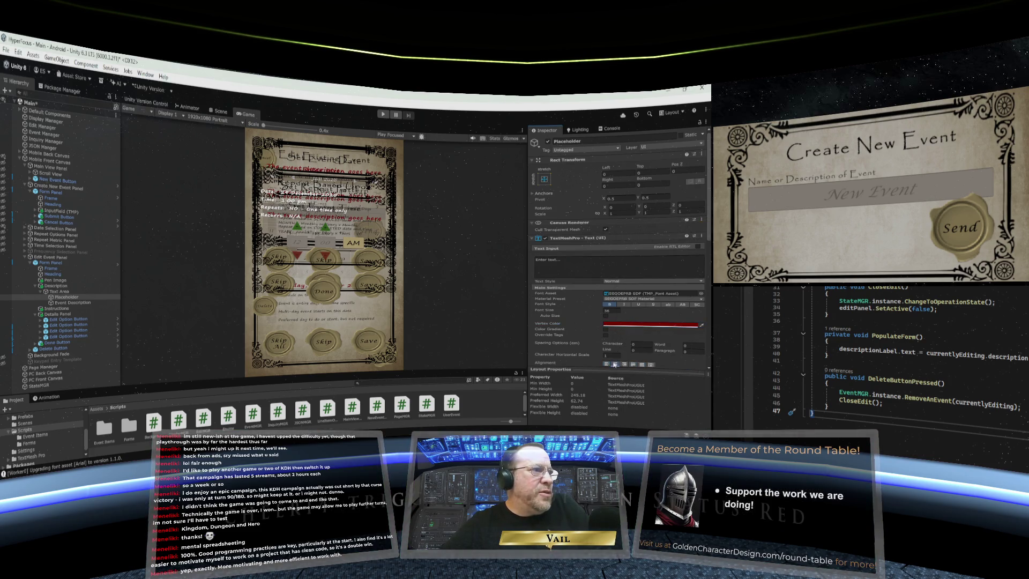
Set the Placeholder's Text Wrapping Mode to Preserve Whitespace No Wrap
scroll(617, 340, down, 2)
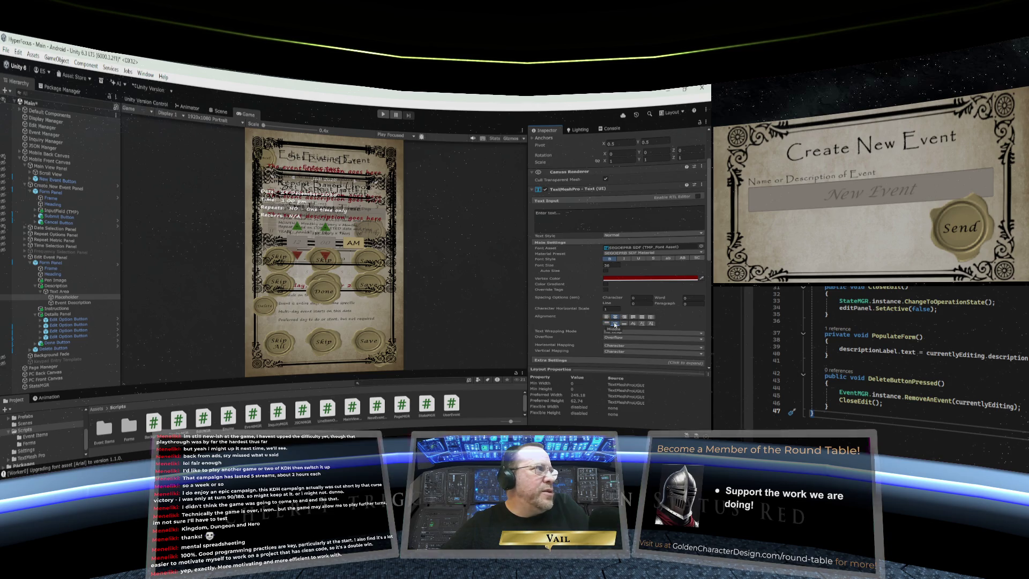
click(622, 332)
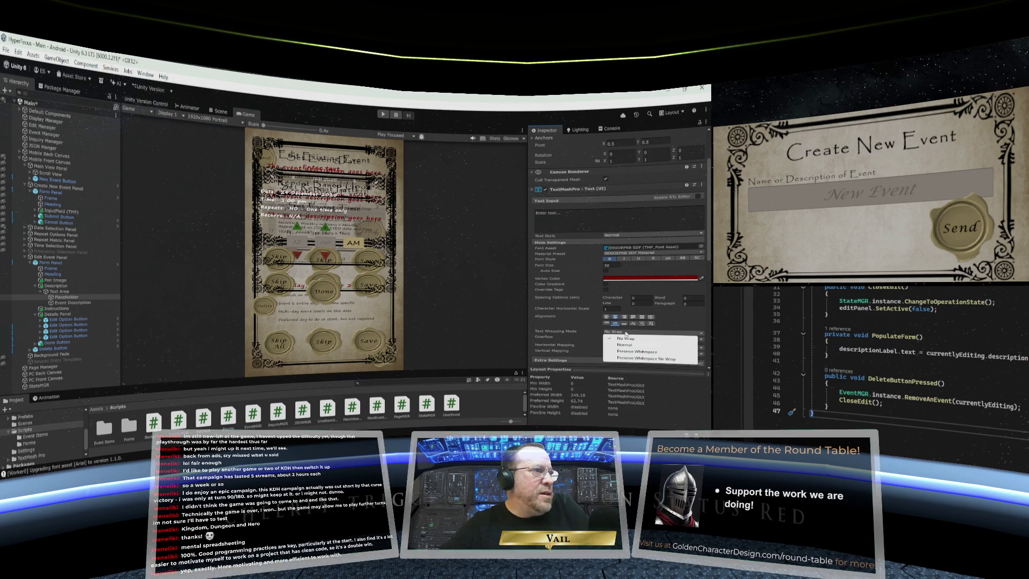
click(631, 358)
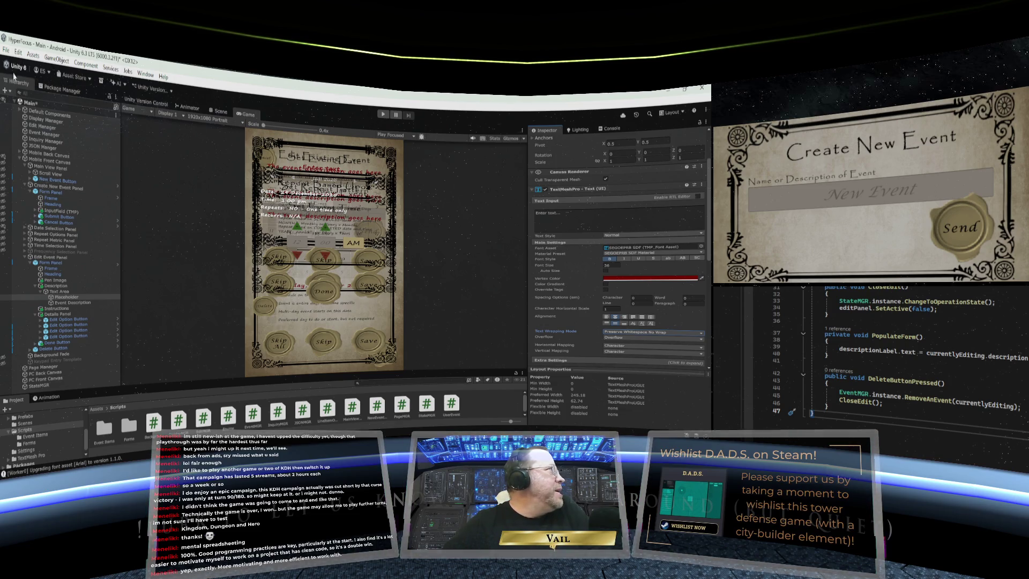
click(6, 50)
key(Escape)
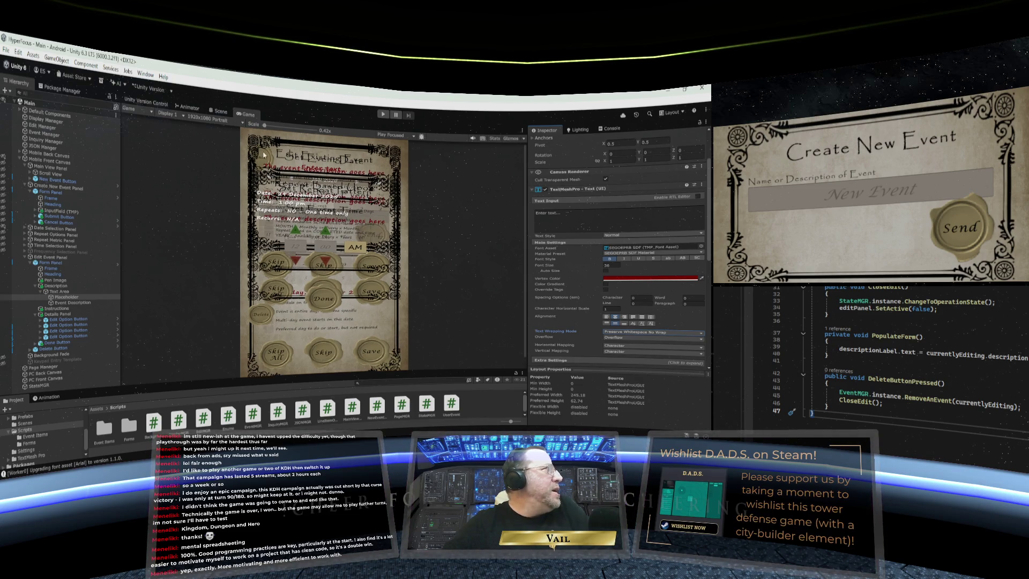
right_click(248, 116)
Play the game maximized, then open and close the Demo Process event editor
click(262, 142)
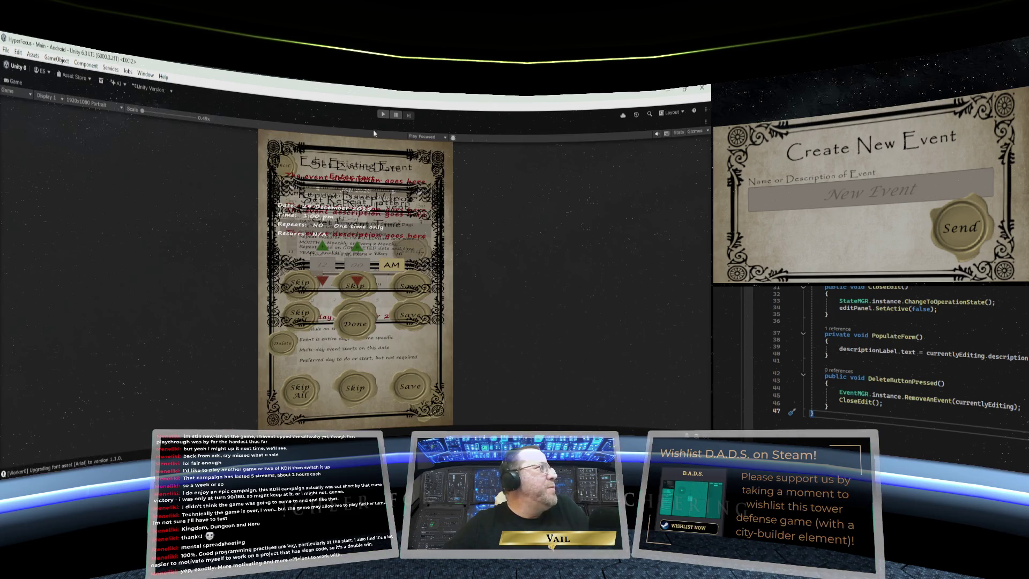
click(382, 114)
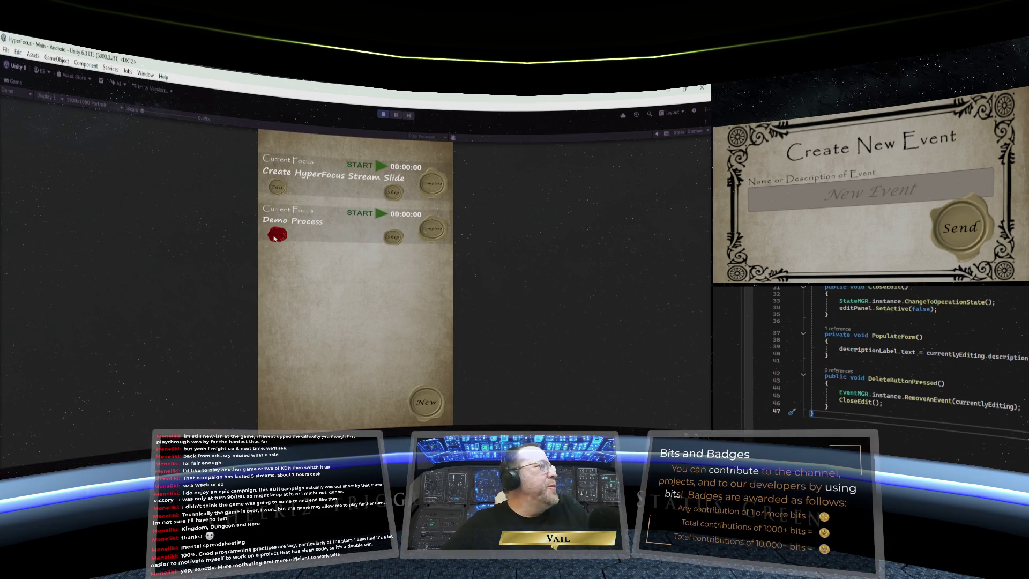
click(276, 236)
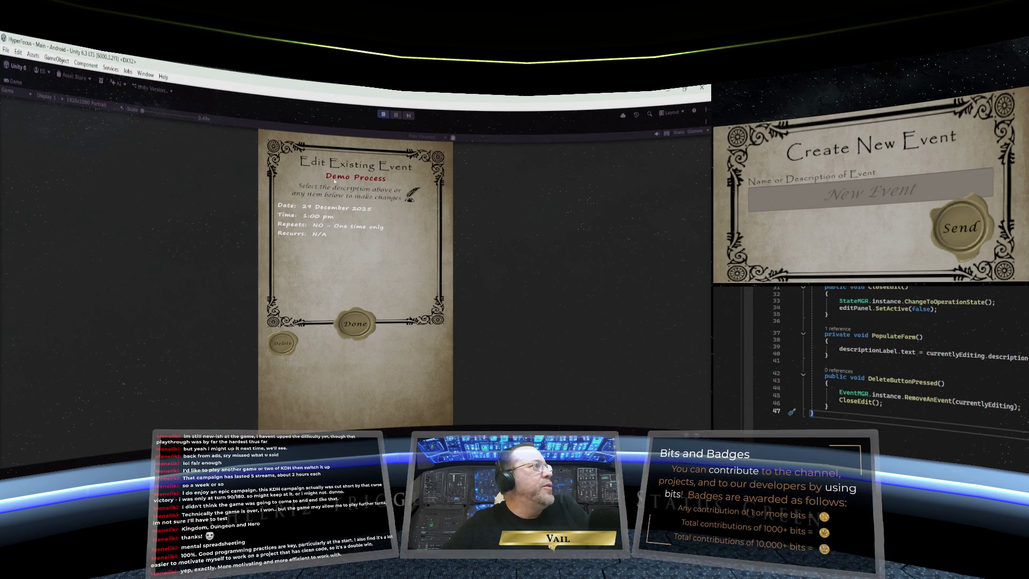
click(352, 325)
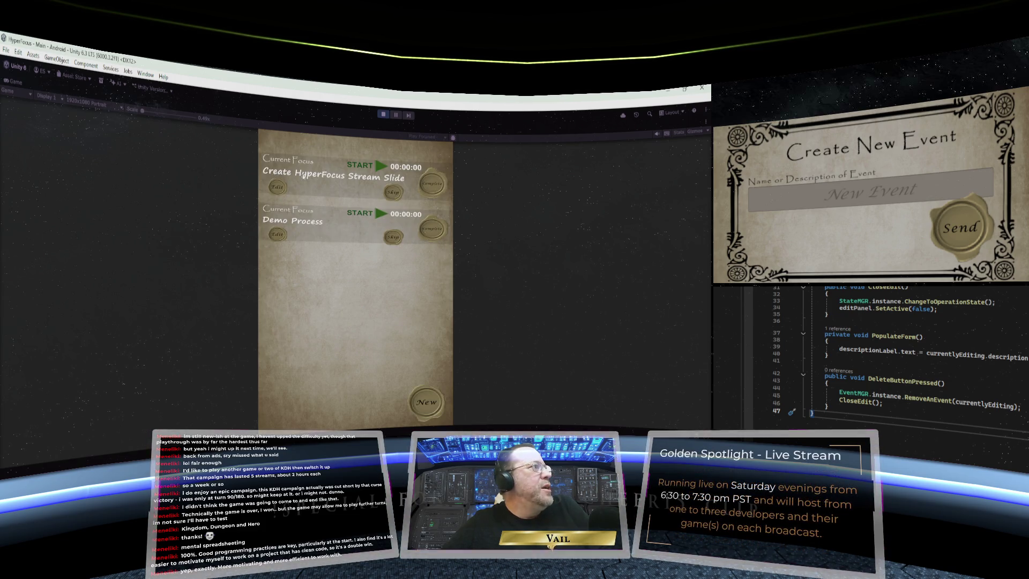
Open the Create HyperFocus Stream Slide event, type 'create' in its description, then cancel
click(277, 187)
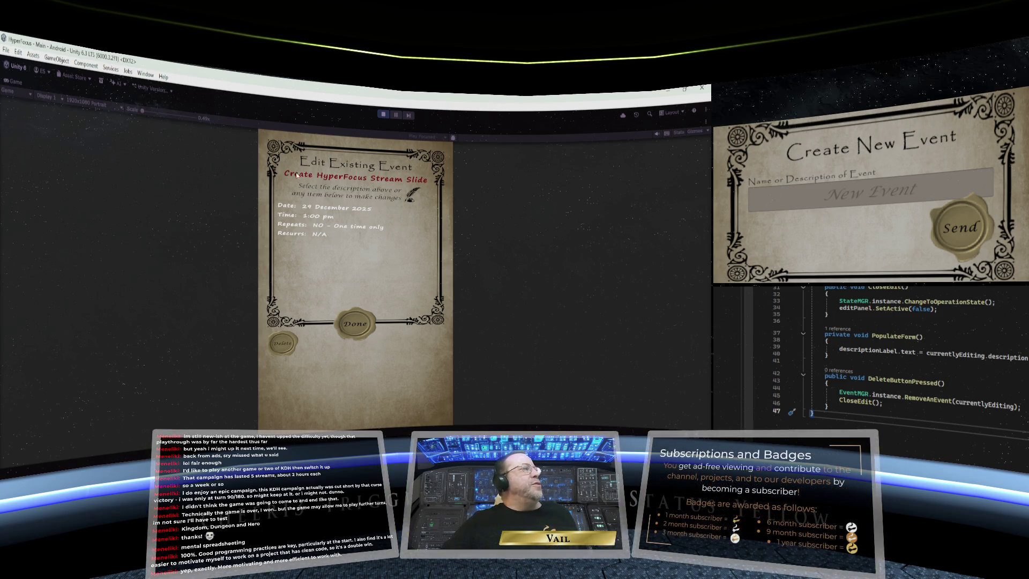
click(358, 180)
text(create)
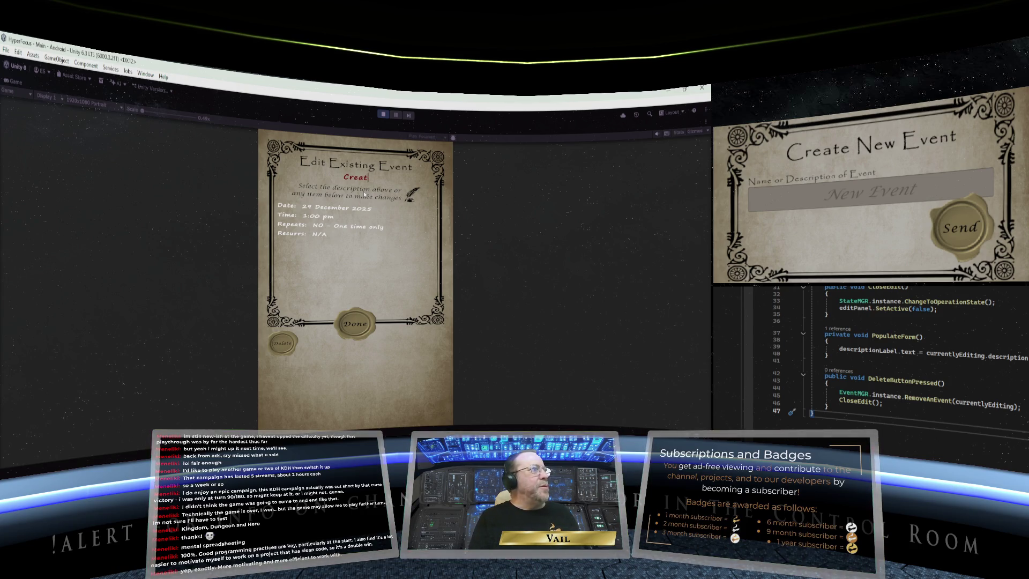
key(Escape)
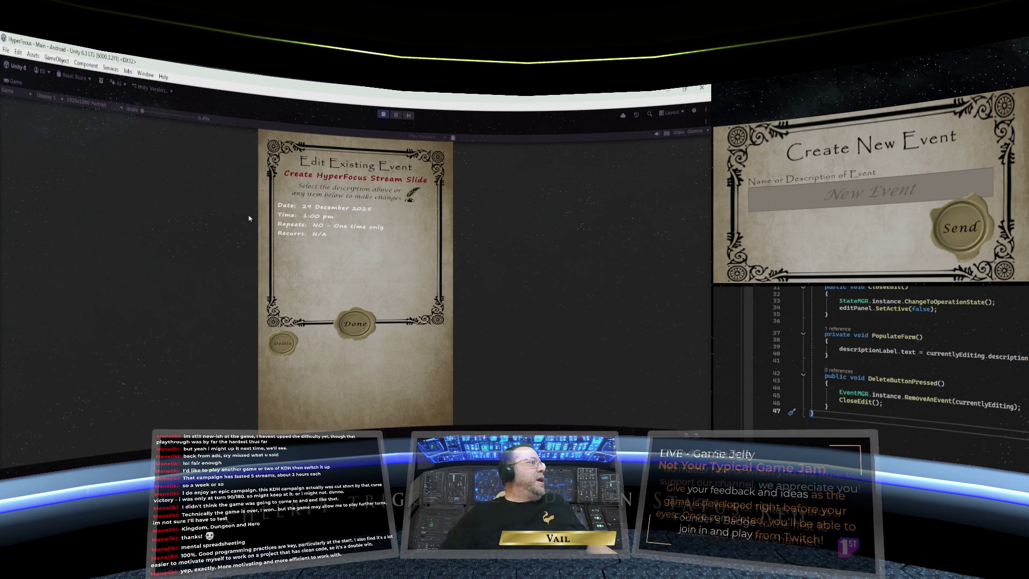
Stop the game and restore the full editor layout with Shift+Space
click(383, 115)
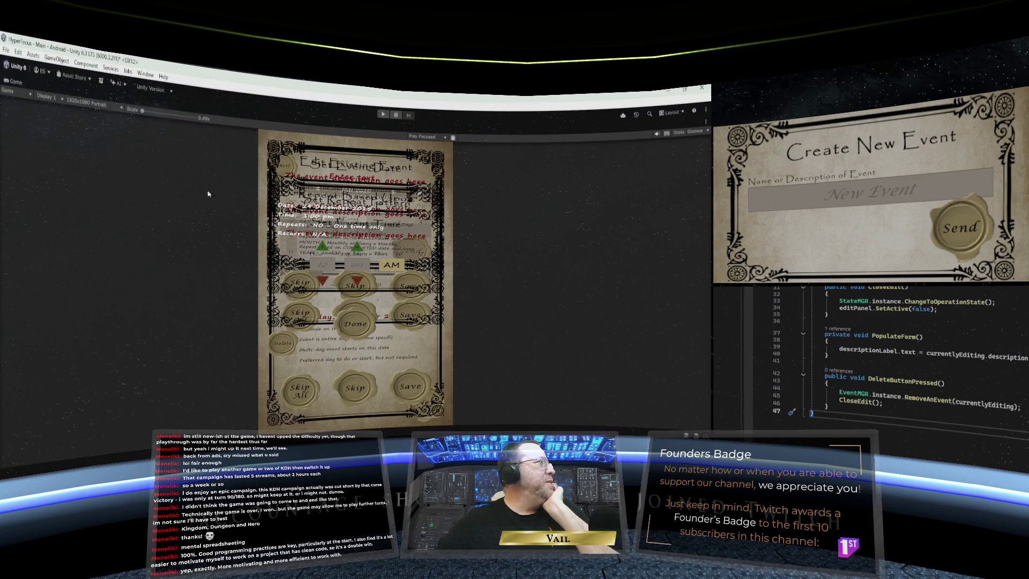
right_click(11, 83)
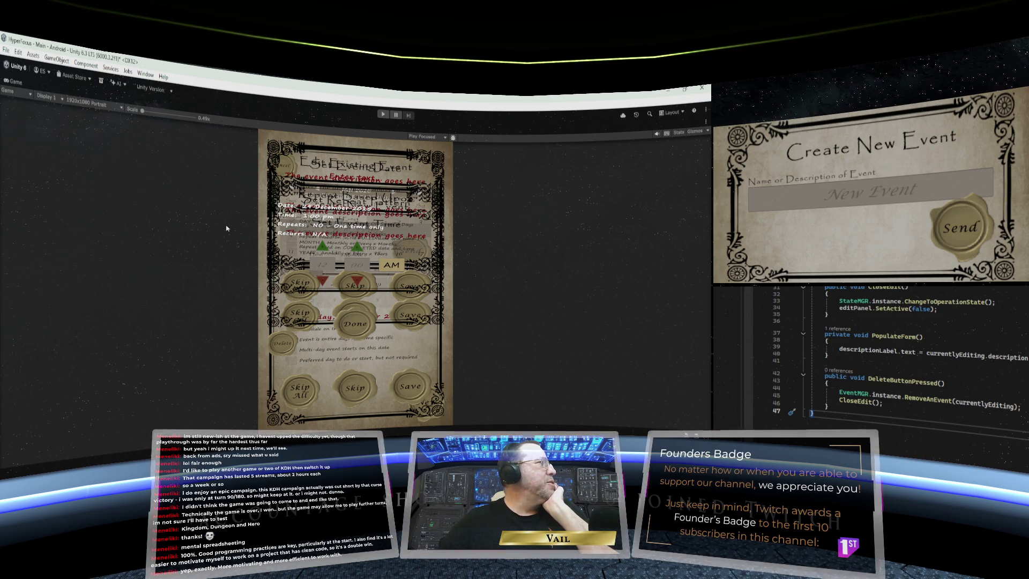
key(shift+space)
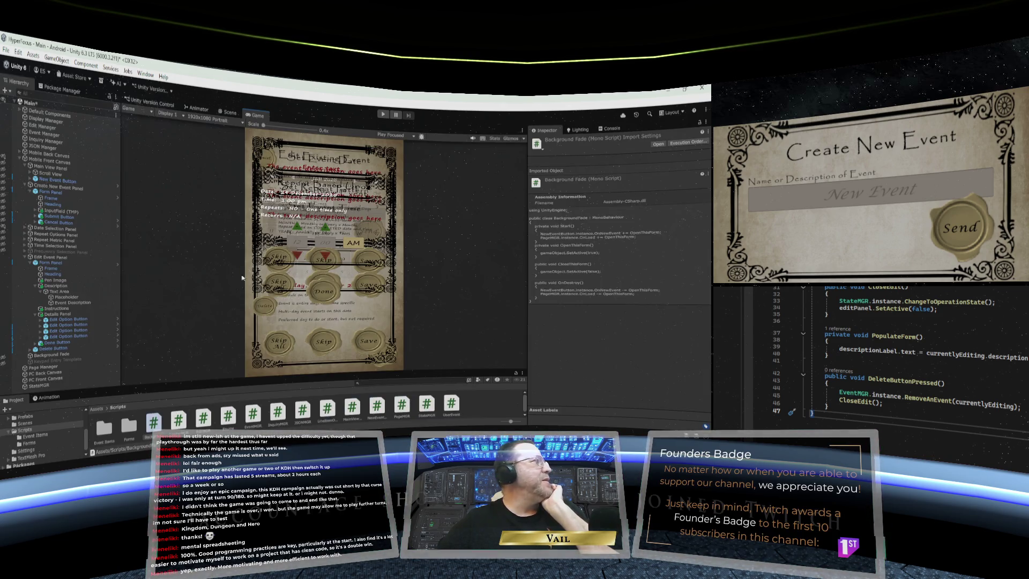
click(6, 51)
click(170, 182)
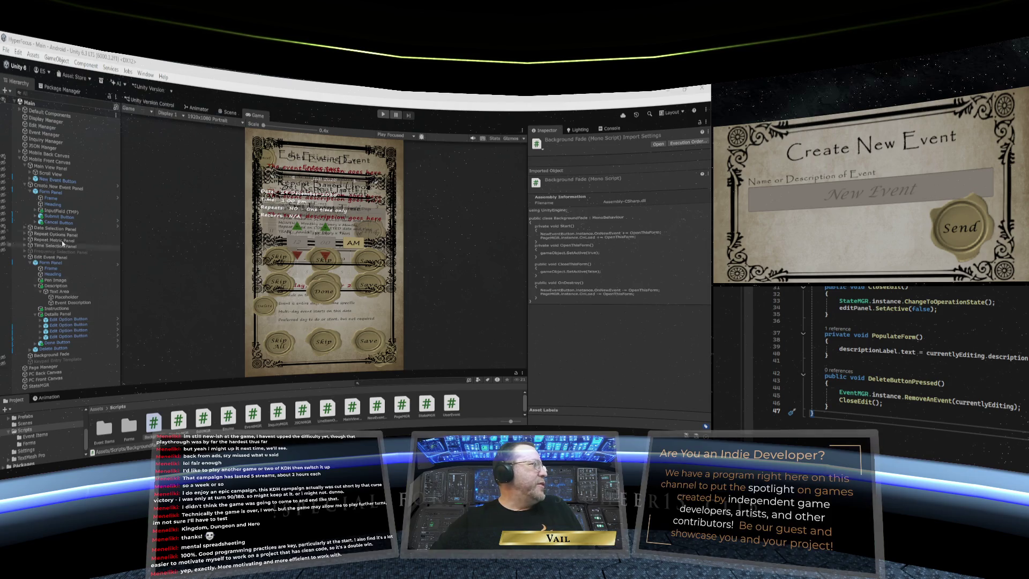
click(64, 320)
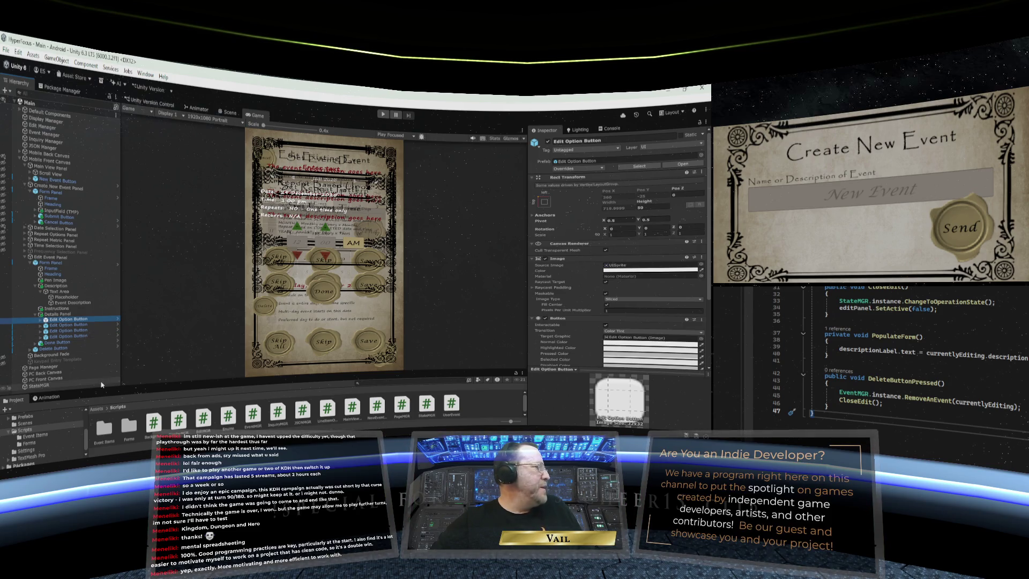
Open the Edit Option Button prefab from the Prefabs/UI folder
drag(88, 391, 85, 370)
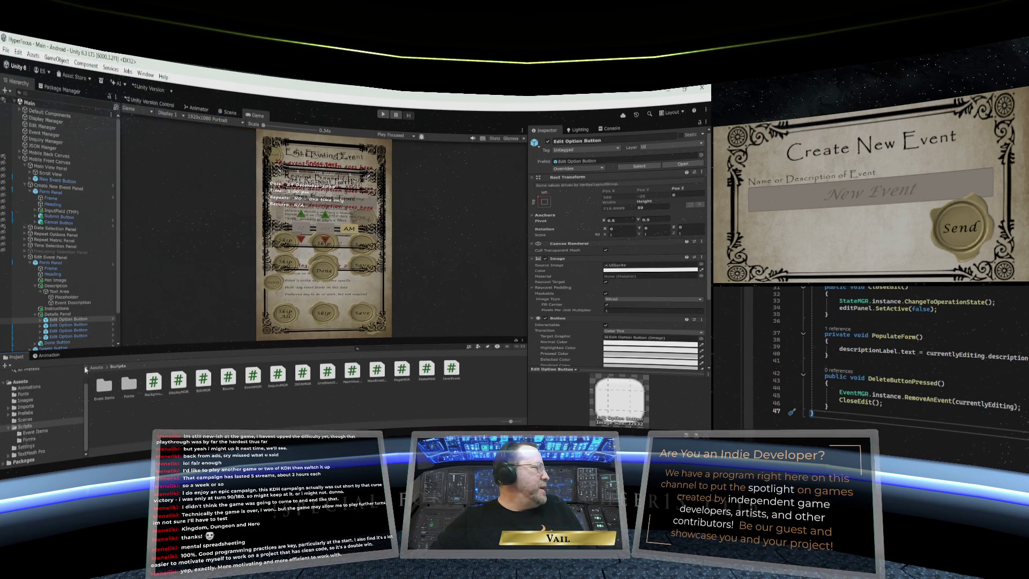
click(8, 413)
click(25, 421)
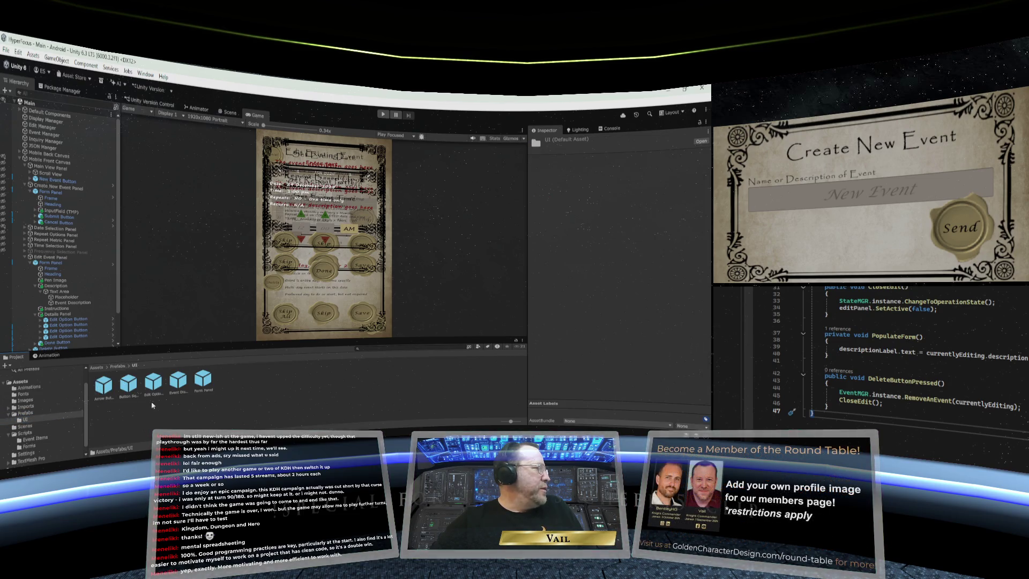
double_click(155, 383)
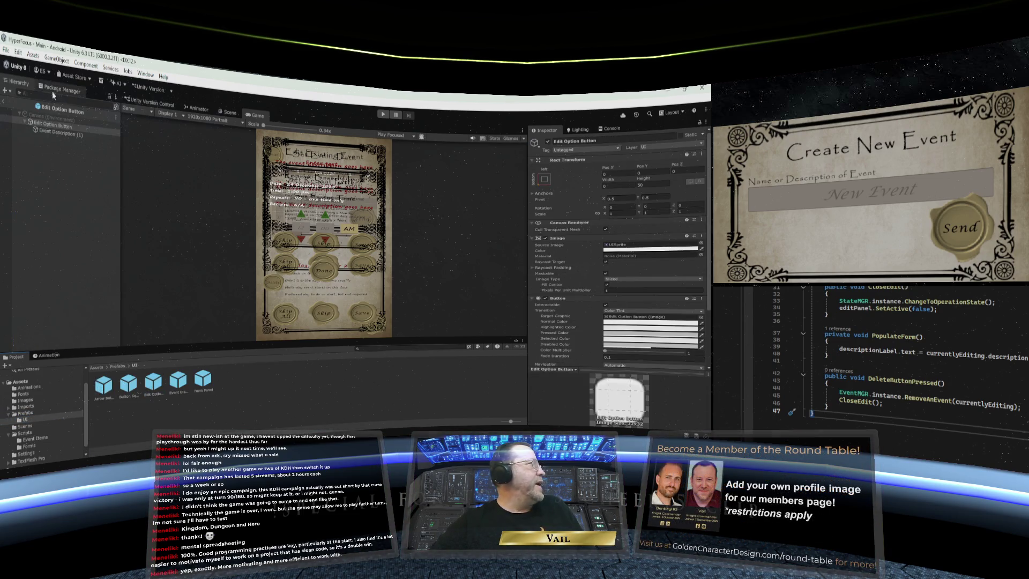
Inspect the prefab's Event Description (1) text and root button object
scroll(583, 240, down, 3)
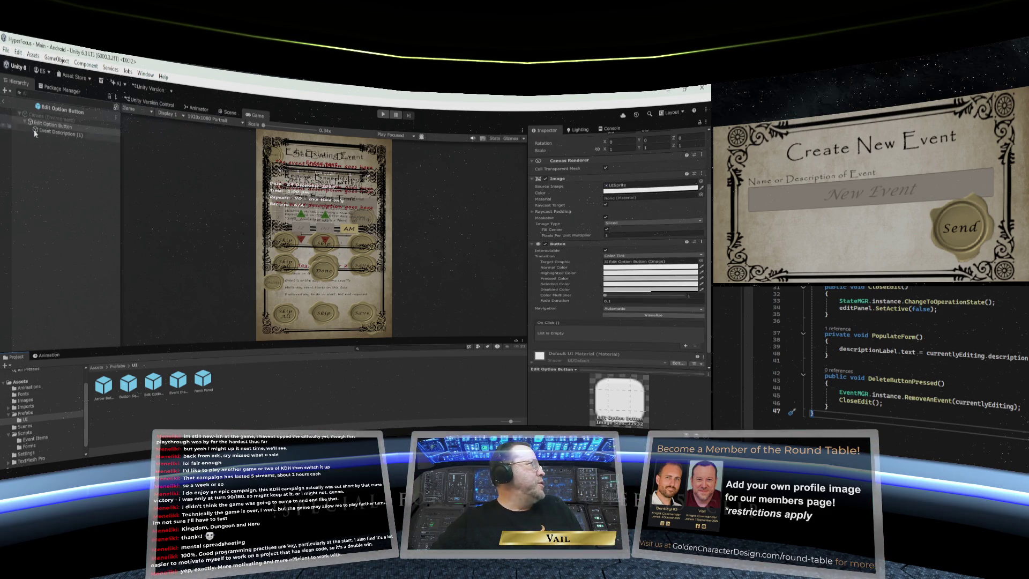
click(59, 134)
scroll(550, 227, down, 5)
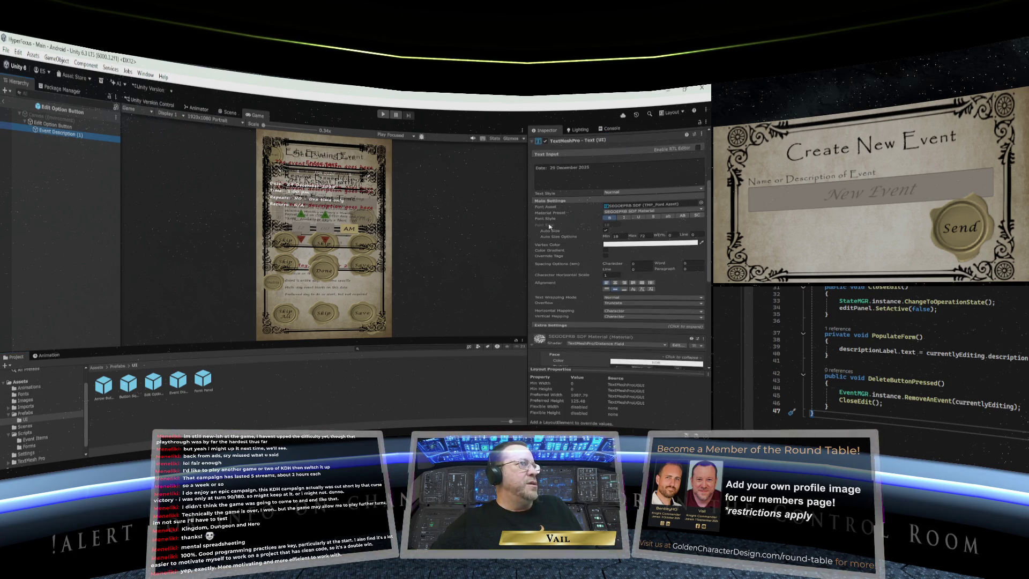
click(55, 128)
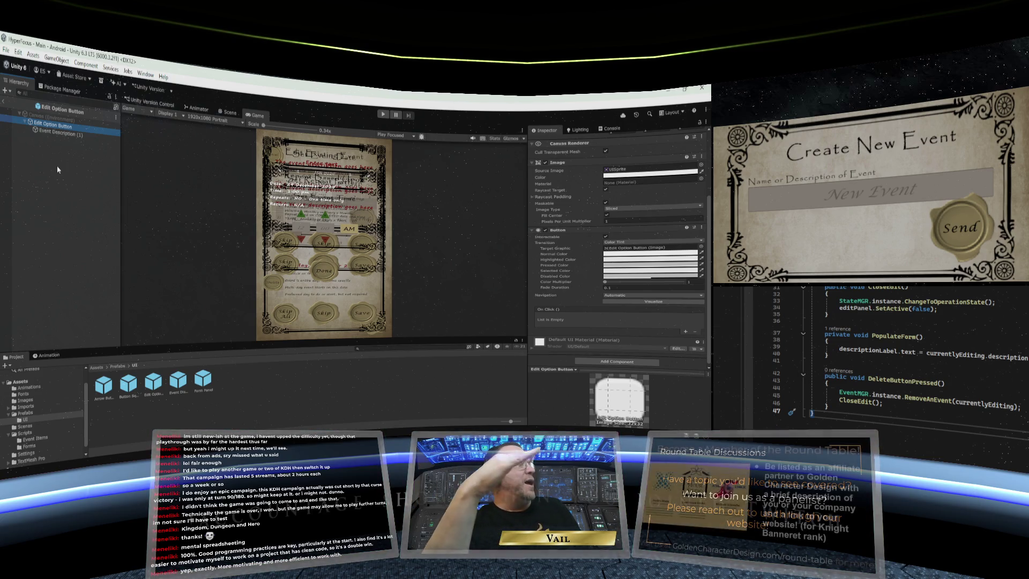
right_click(333, 217)
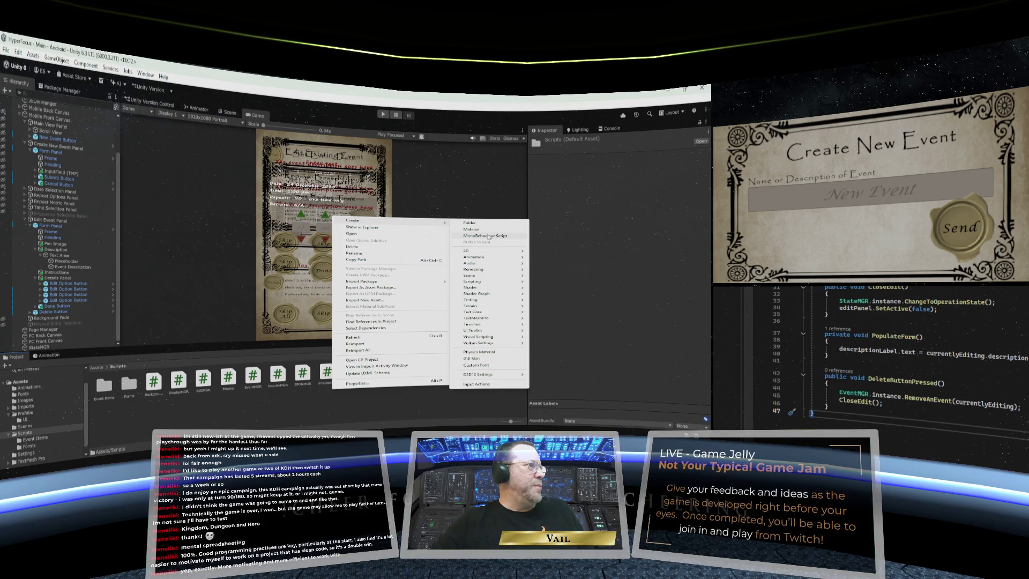
Create a MonoBehaviour script named EditOption in Assets/Scripts
key(Escape)
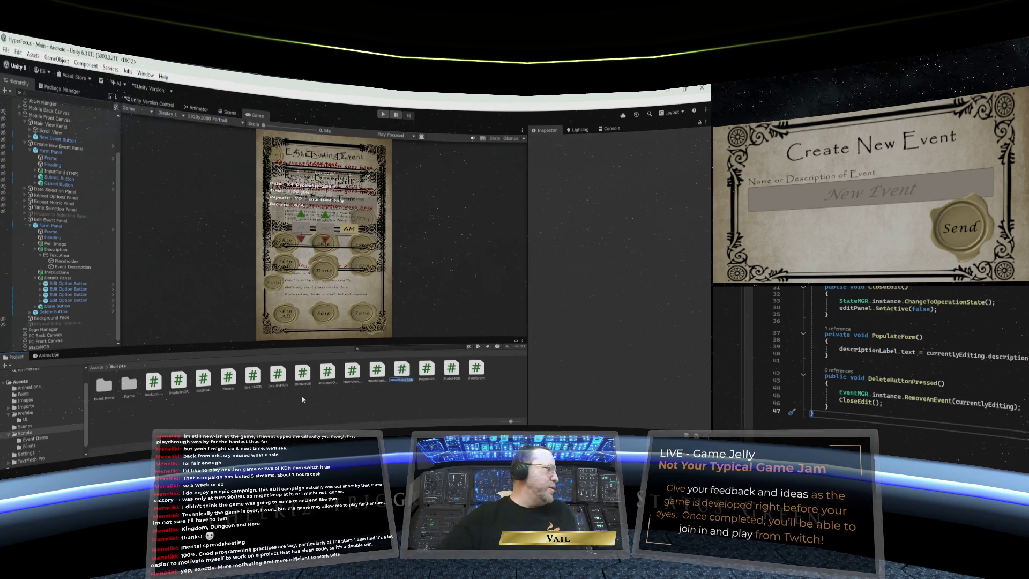
text(Edit)
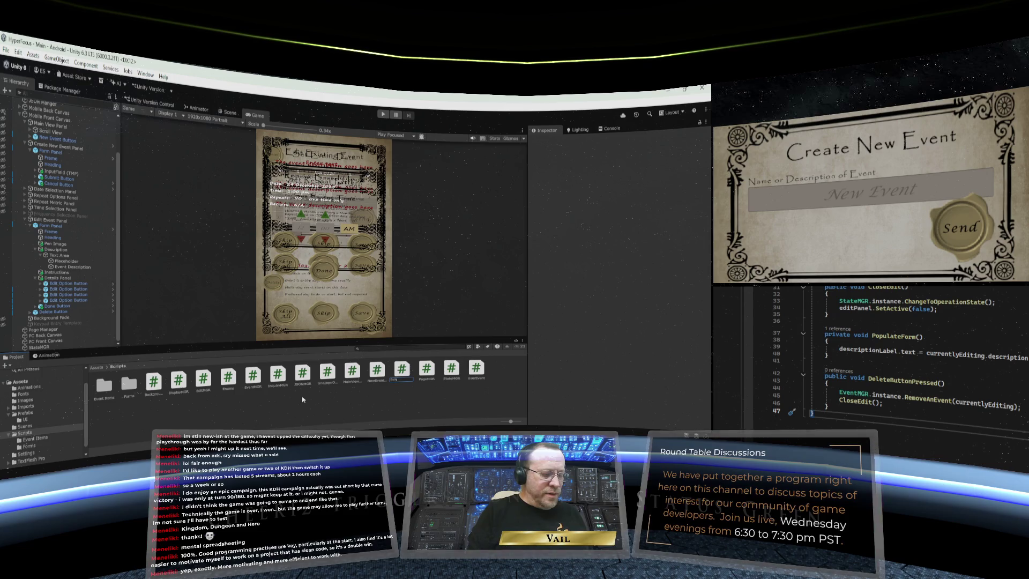
text(Optionon)
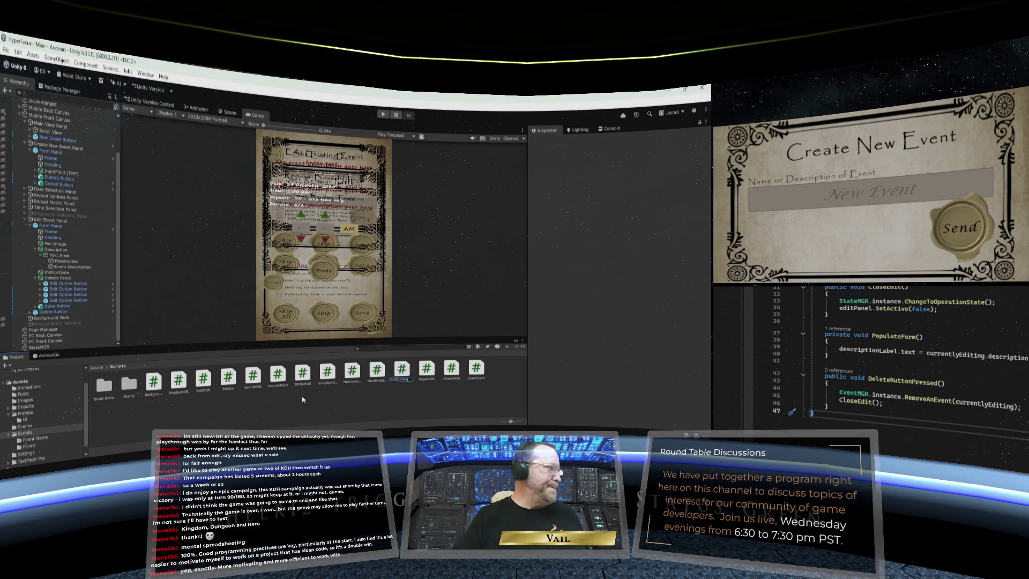
key(Return)
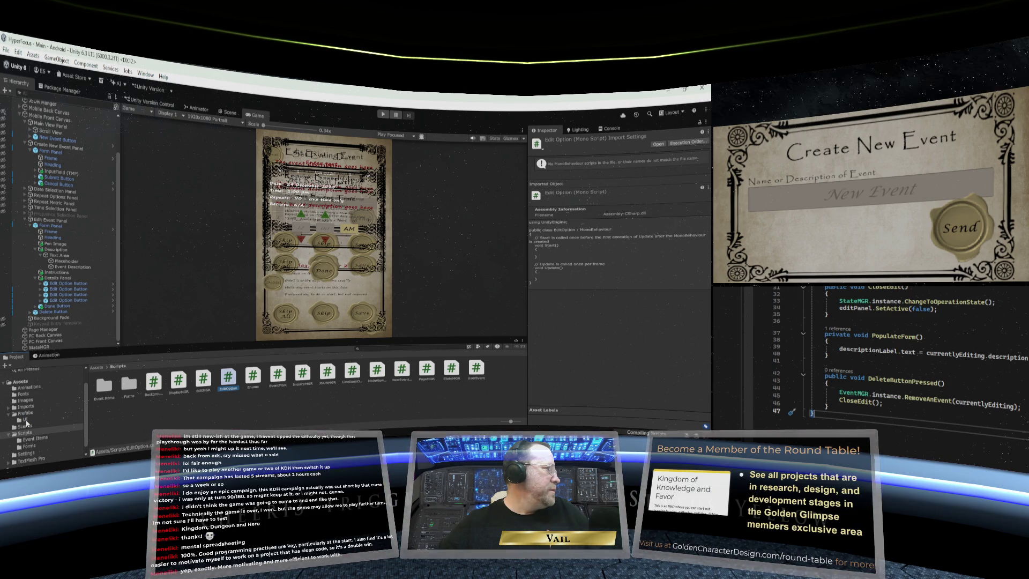
click(26, 421)
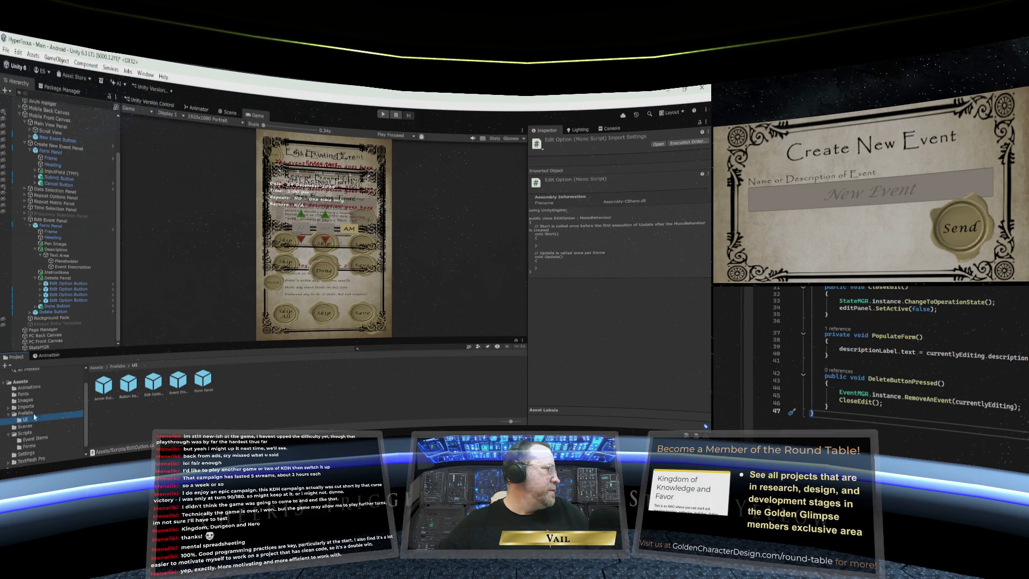
Add the Edit Option script component to the Edit Option Button prefab and select EditOption.cs
double_click(153, 386)
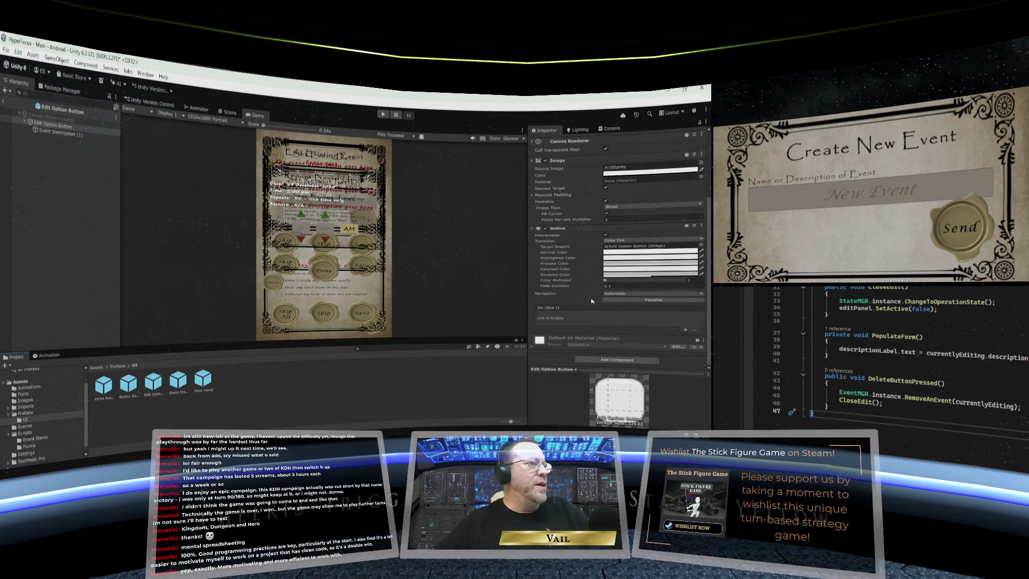
click(626, 360)
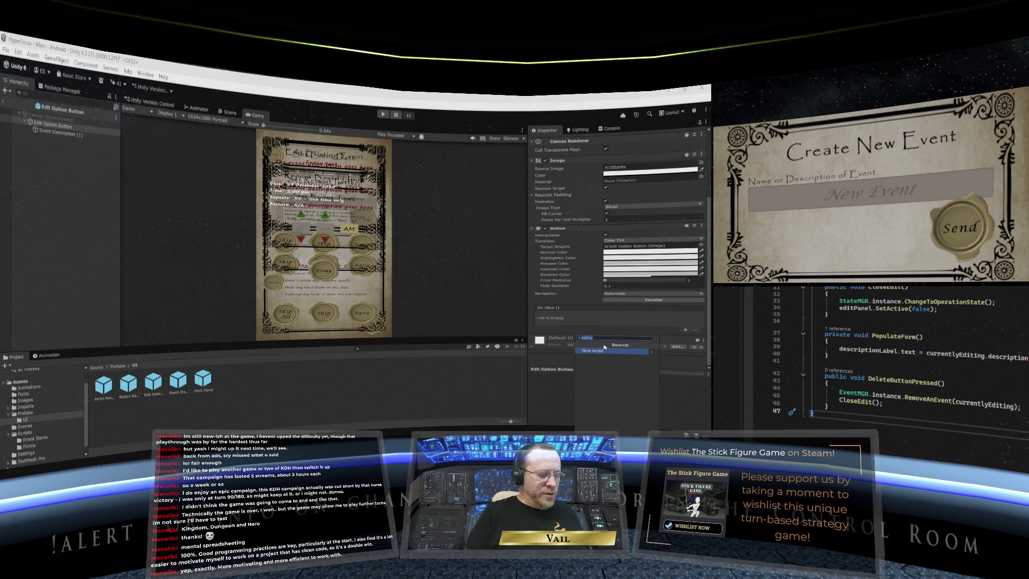
text(edit)
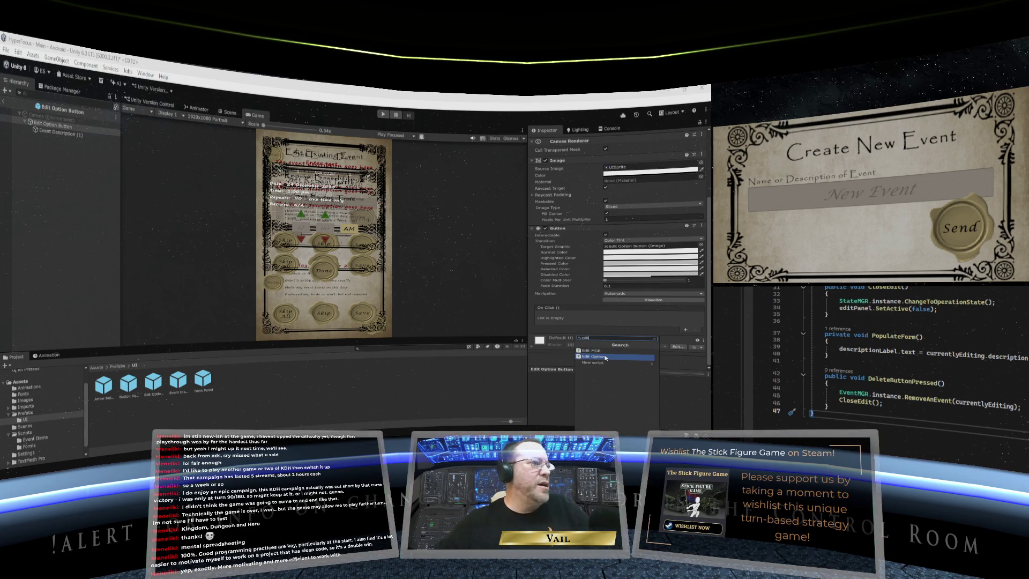
click(607, 358)
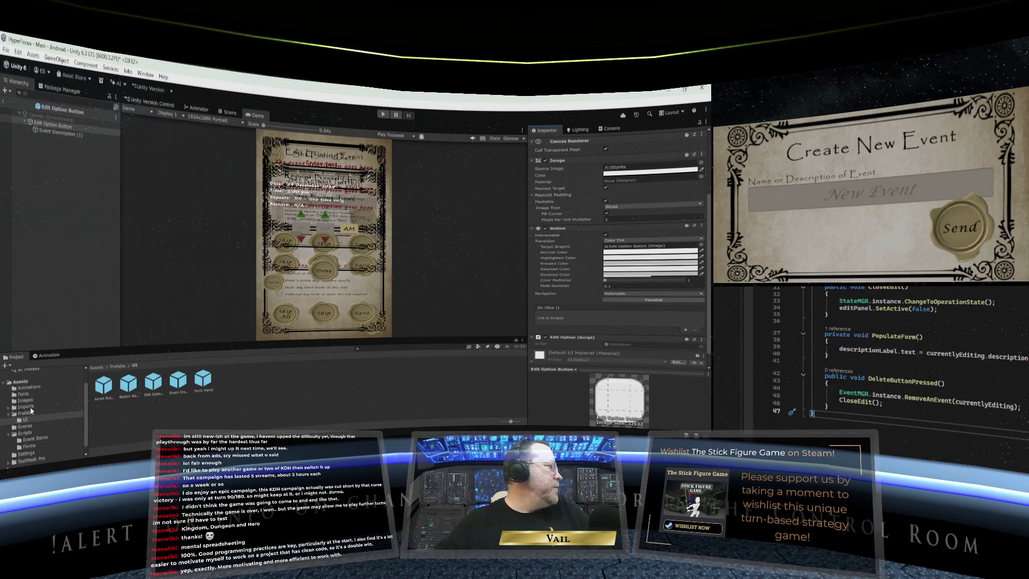
click(24, 433)
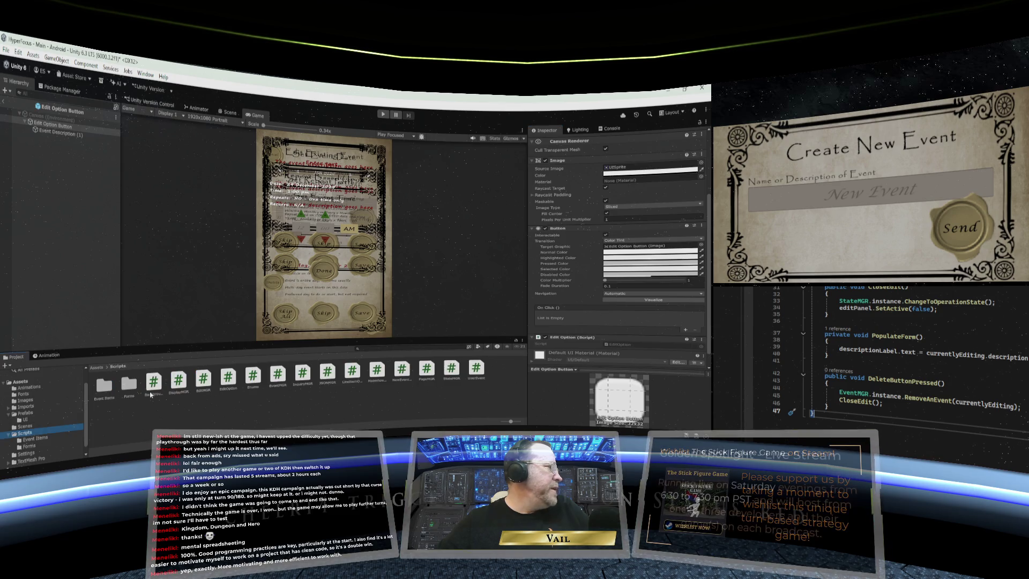
click(228, 379)
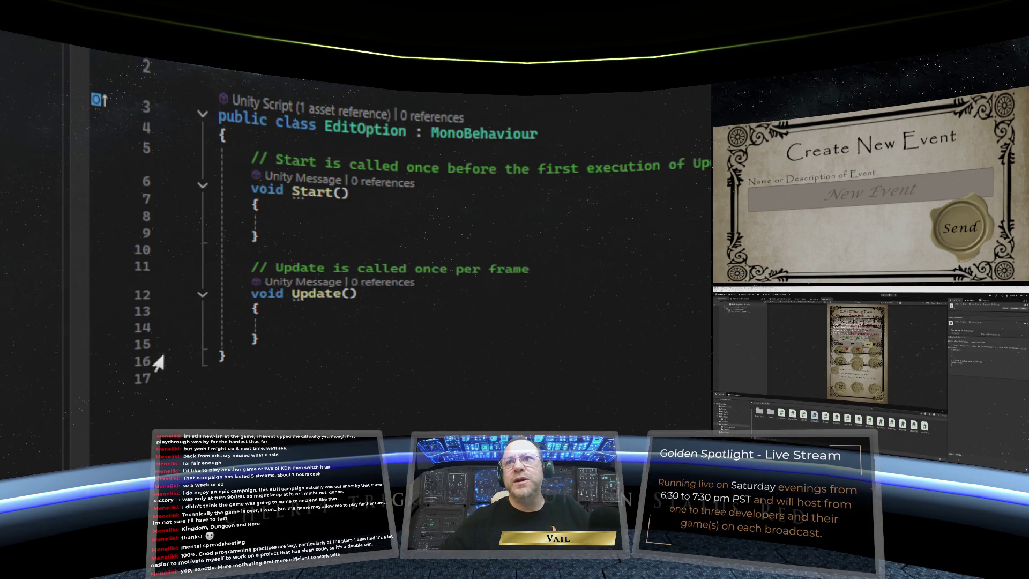
Delete the Start and Update method stubs from the EditOption class
click(248, 381)
key(BackSpace)
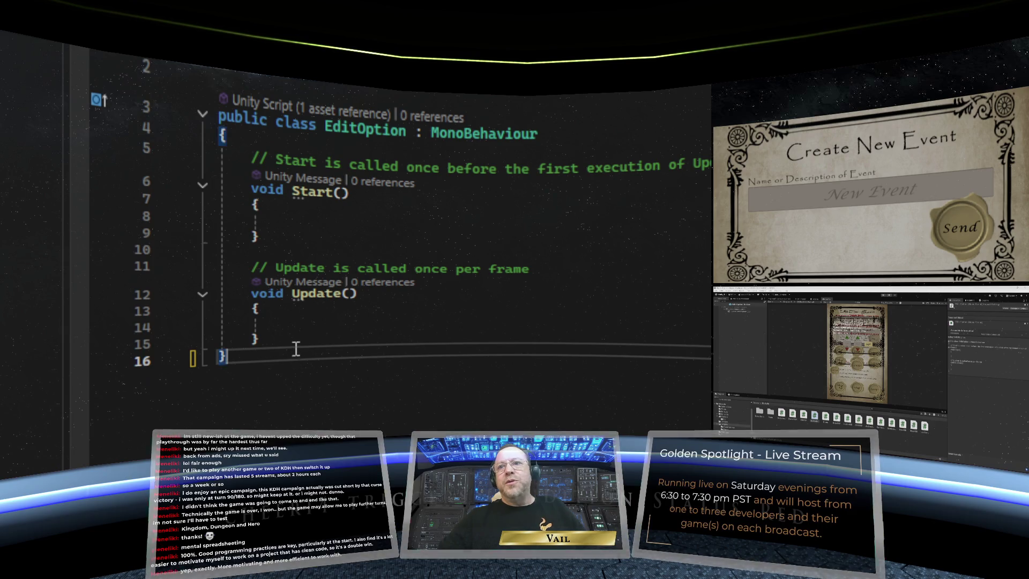
mouse_move(296, 349)
mouse_down()
mouse_move(272, 340)
mouse_move(184, 101)
mouse_move(167, 172)
mouse_up()
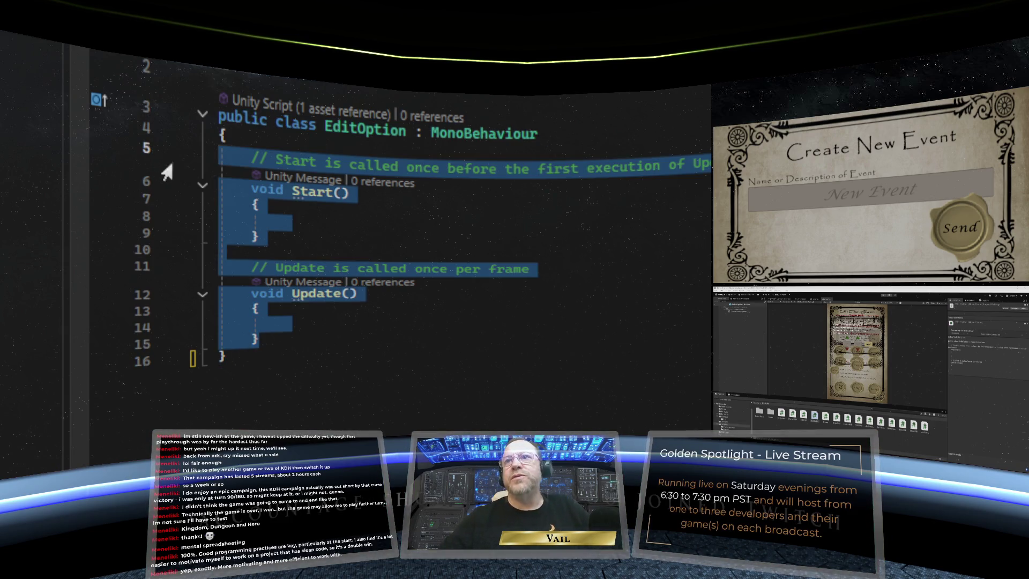
key(BackSpace)
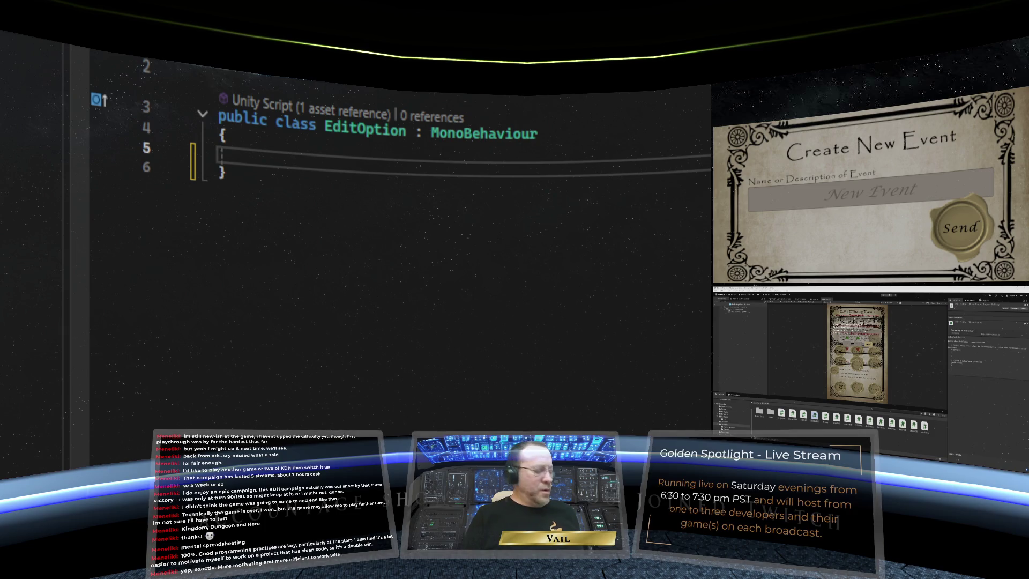
key(Tab)
key(Tab)
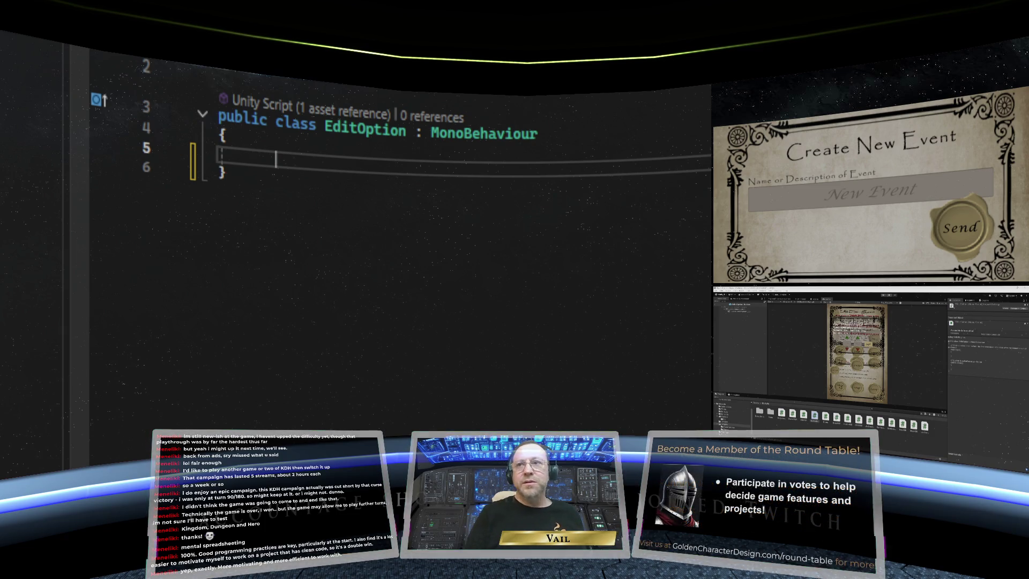
key(BackSpace)
key(BackSpace)
key(BackSpace)
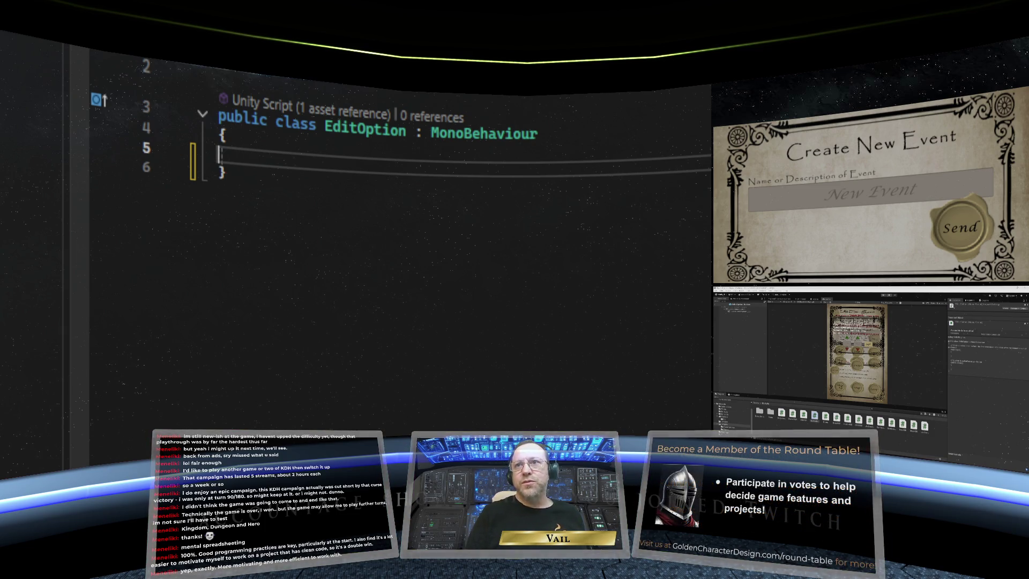
key(Tab)
Add a [SerializeField] private TextMeshProUGUI optionDescription field
text([)
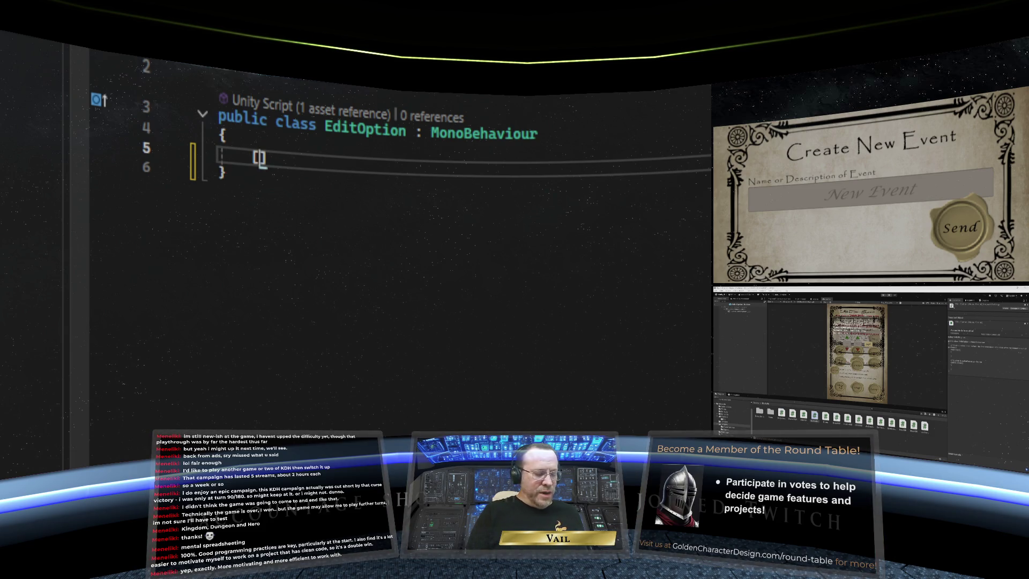
text(Seri)
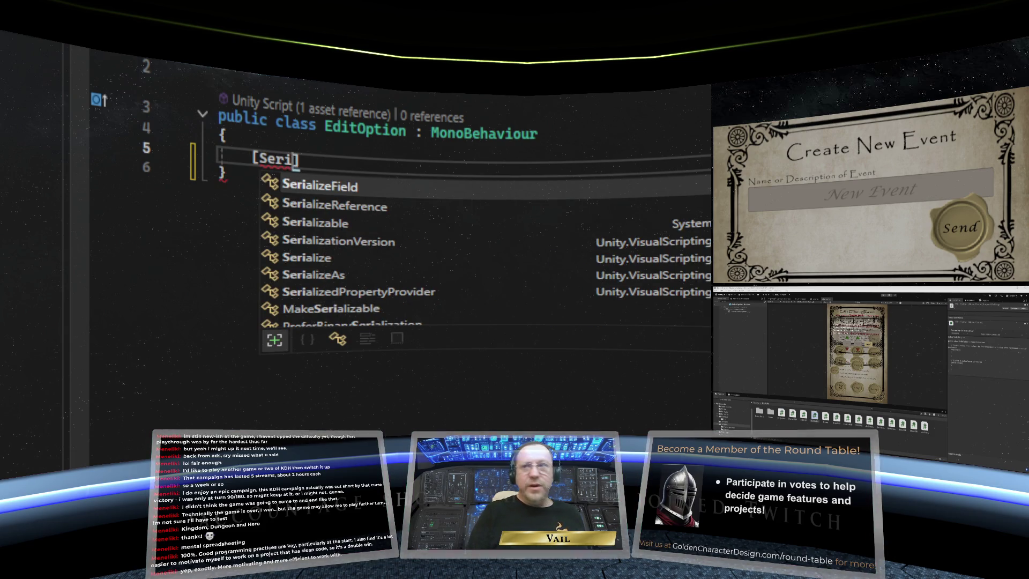
double_click(437, 182)
text(p)
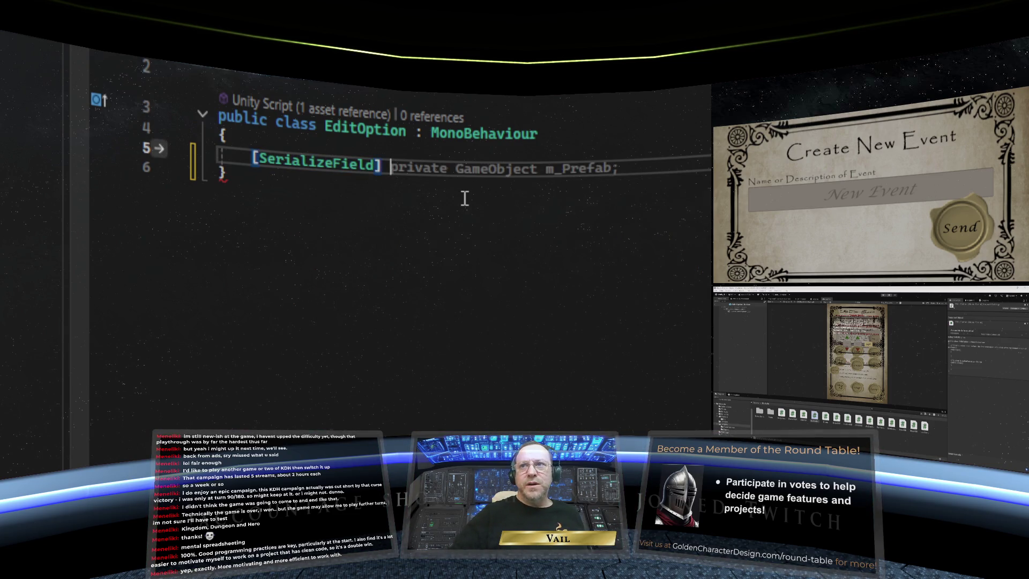
text(rivate)
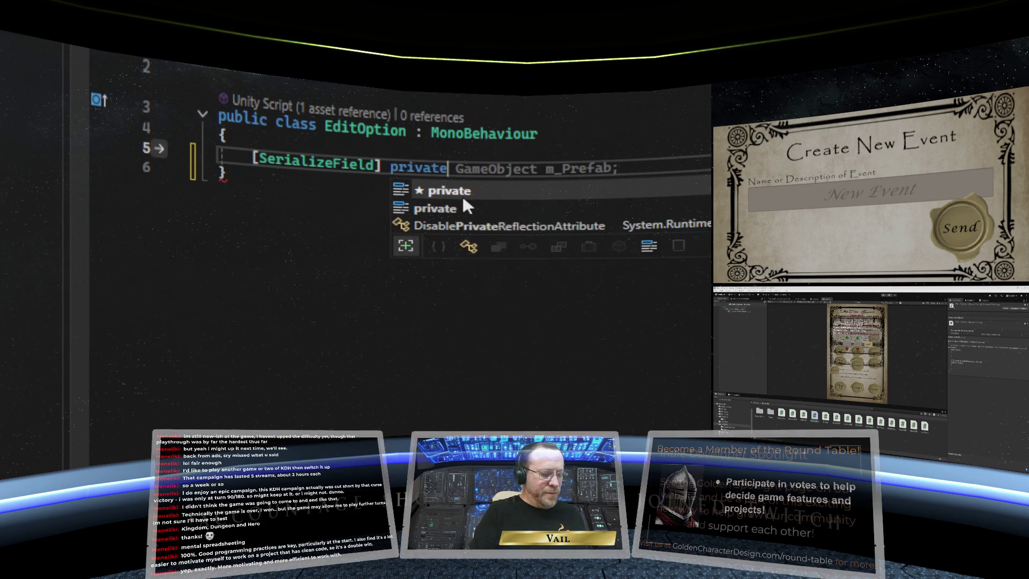
text( TextMes)
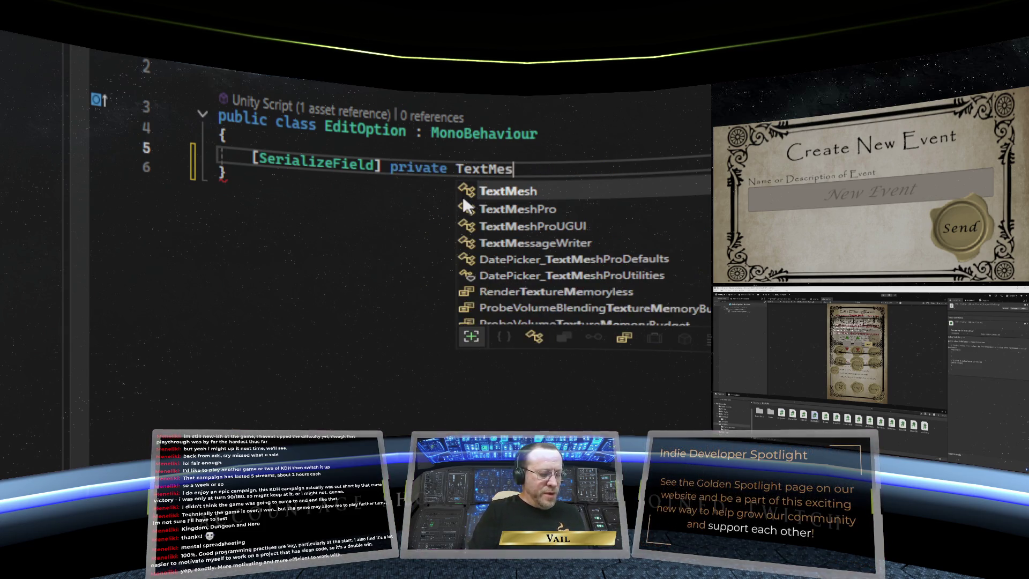
text(hProUGUI)
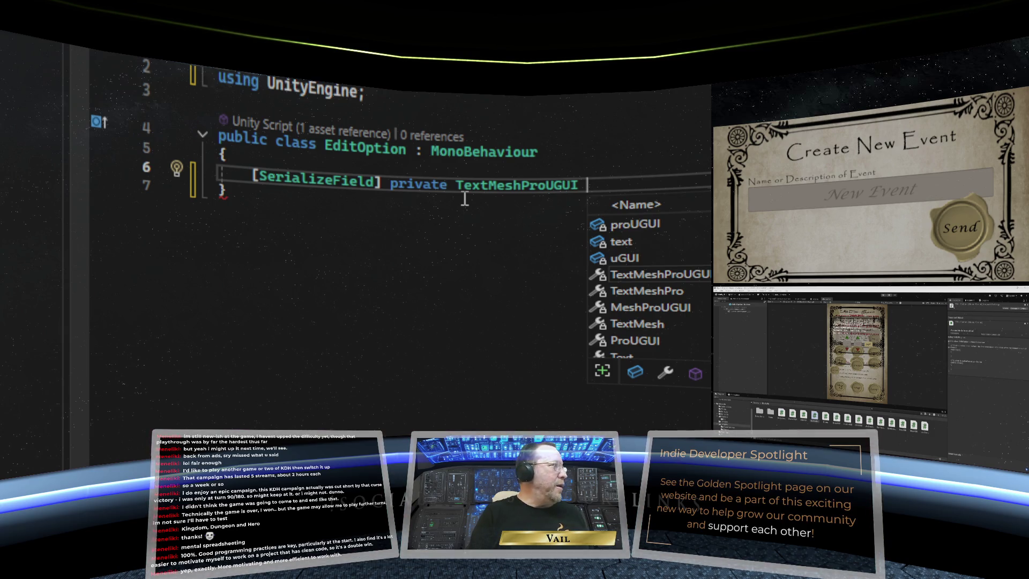
text( opt)
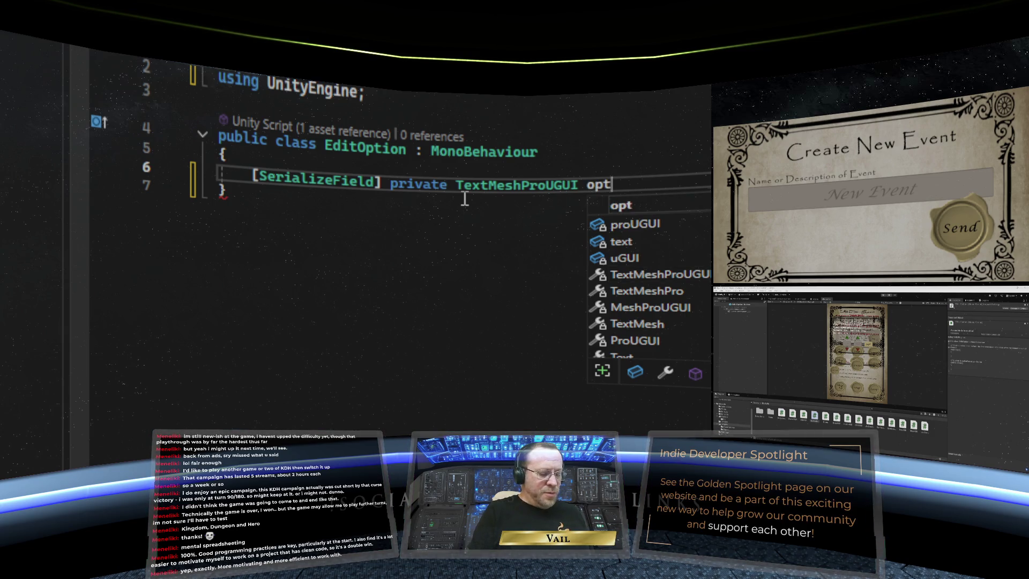
text(ionDescriptio)
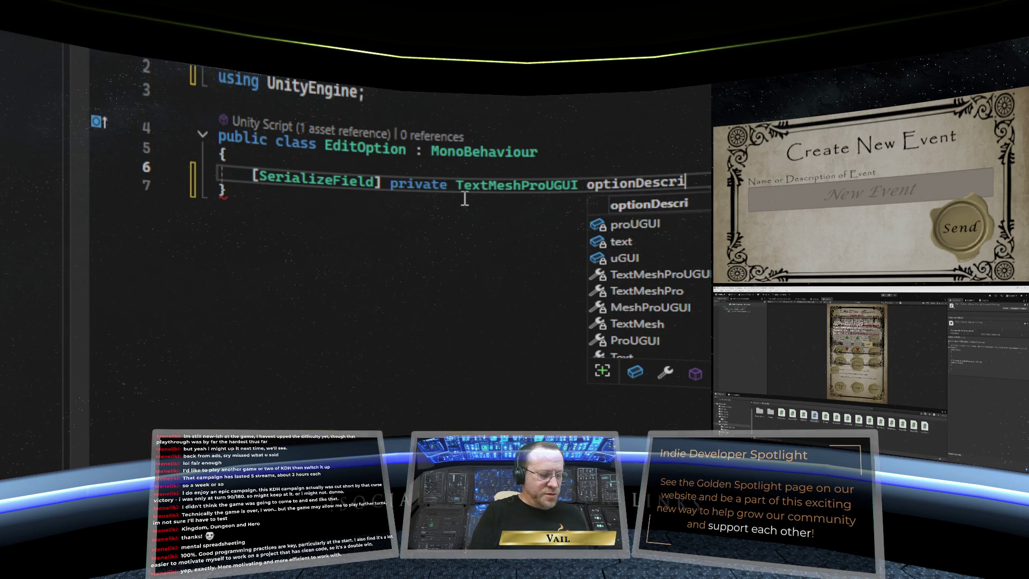
key(Escape)
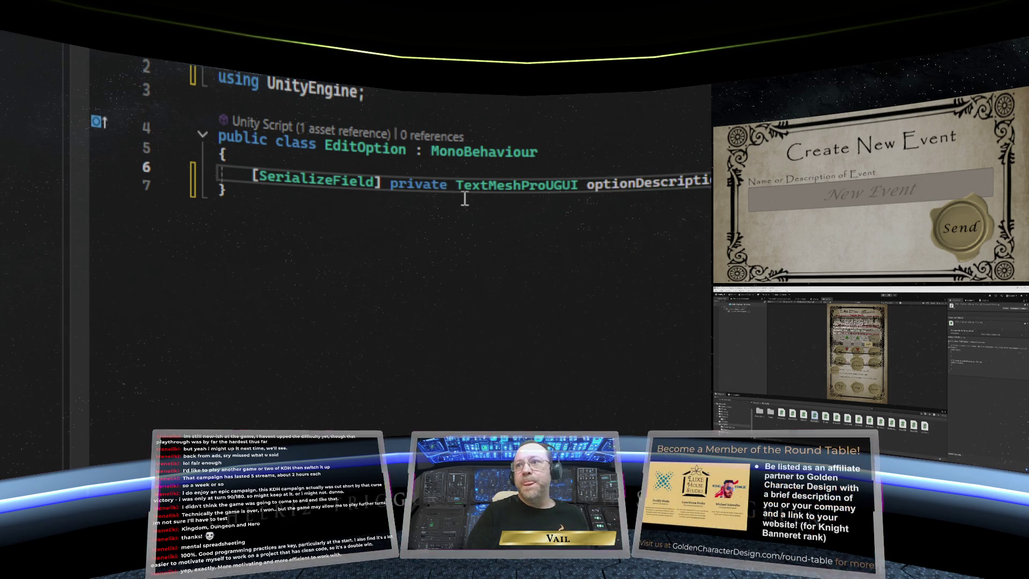
key(Return)
key(Return)
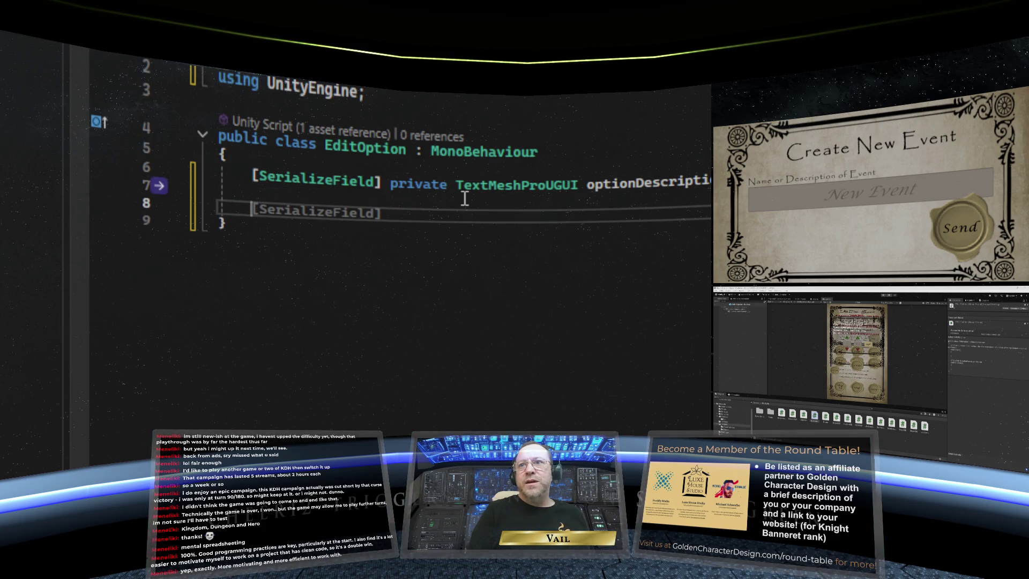
Begin a second 'private' field, then switch to UserEvent.cs to review its fields
text(pri)
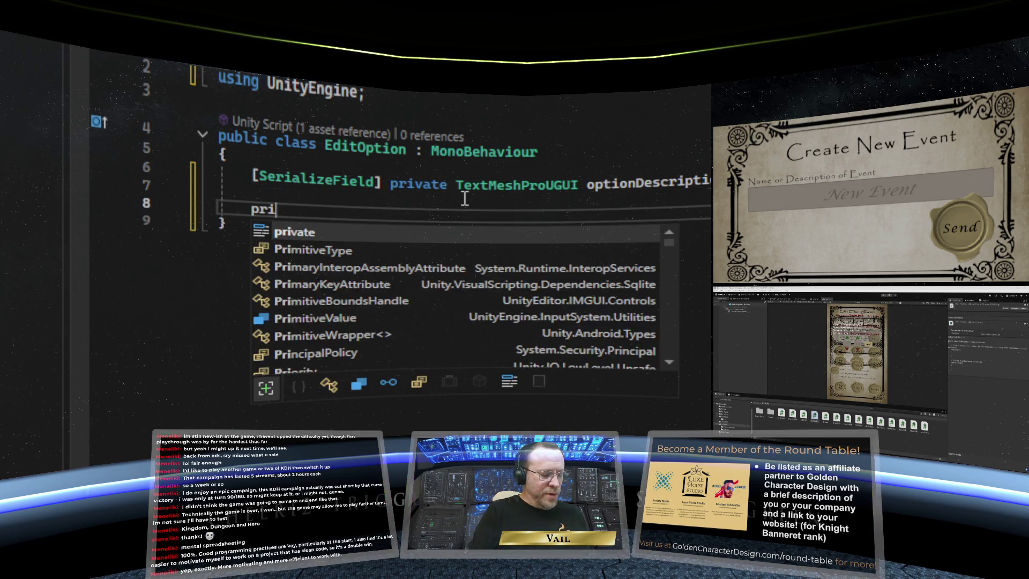
text(vate)
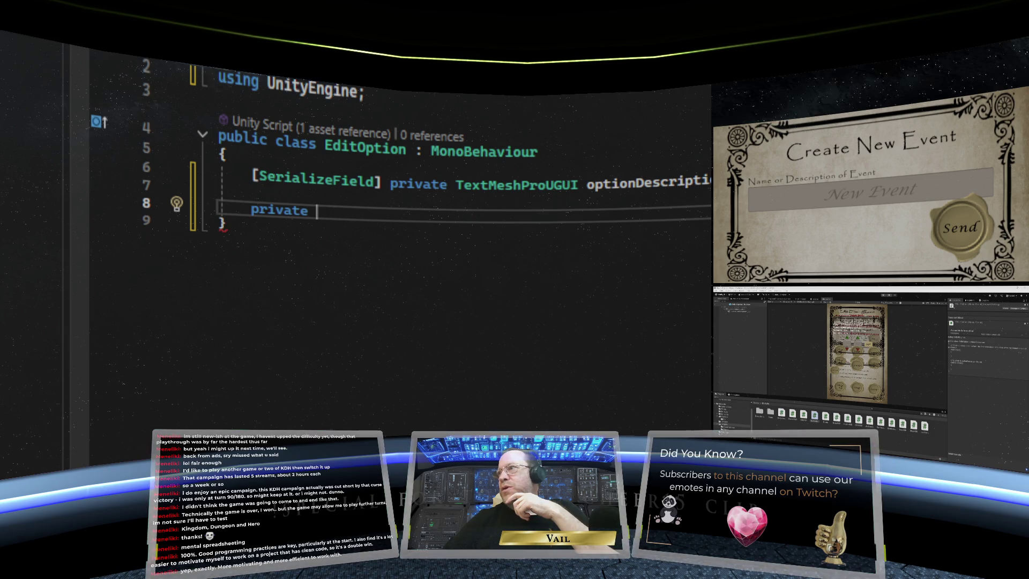
key(ctrl+Tab)
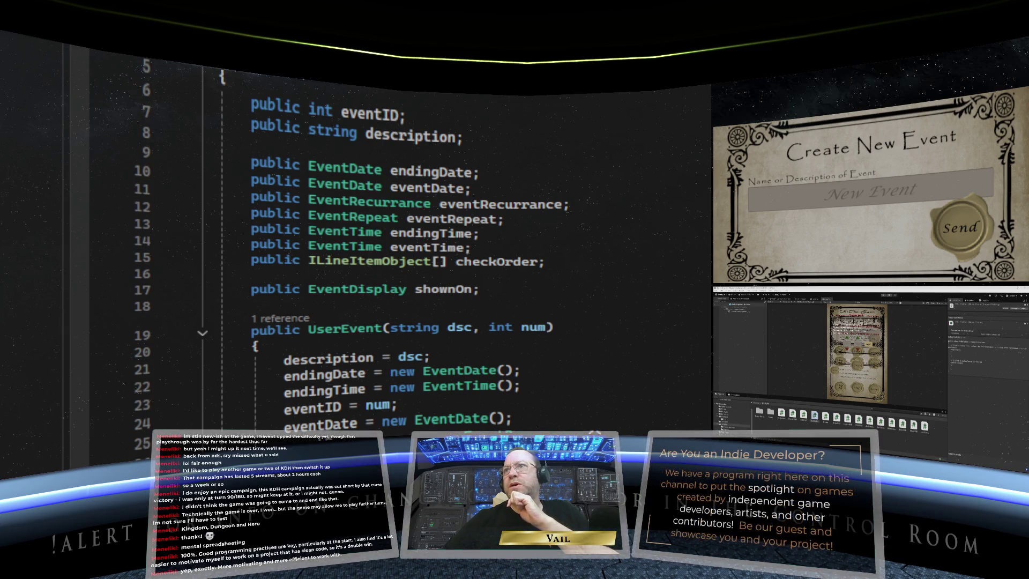
Add 'private ILineItemObject eventItem;' below the optionDescription field in EditOption
key(ctrl+Tab)
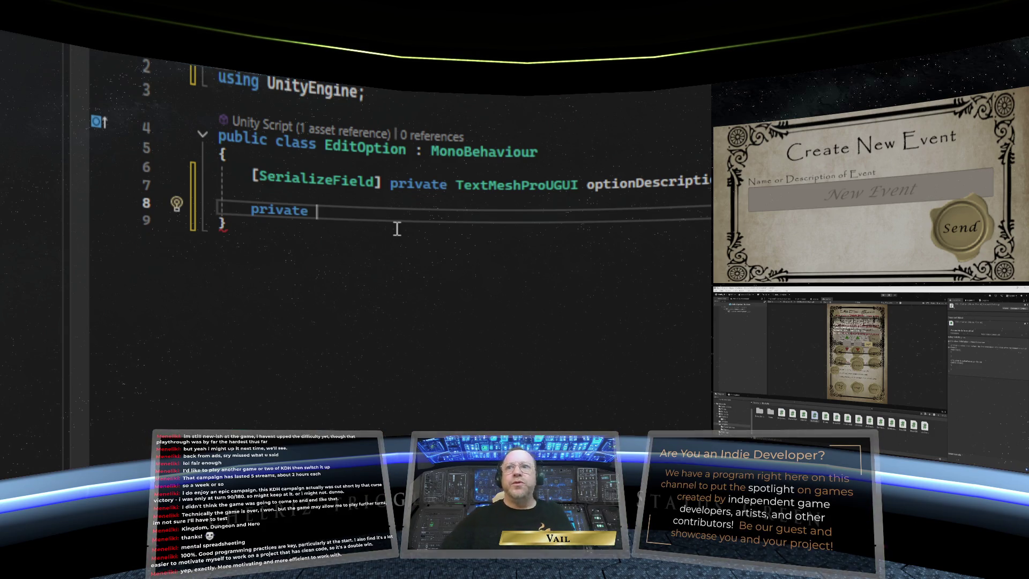
text(I)
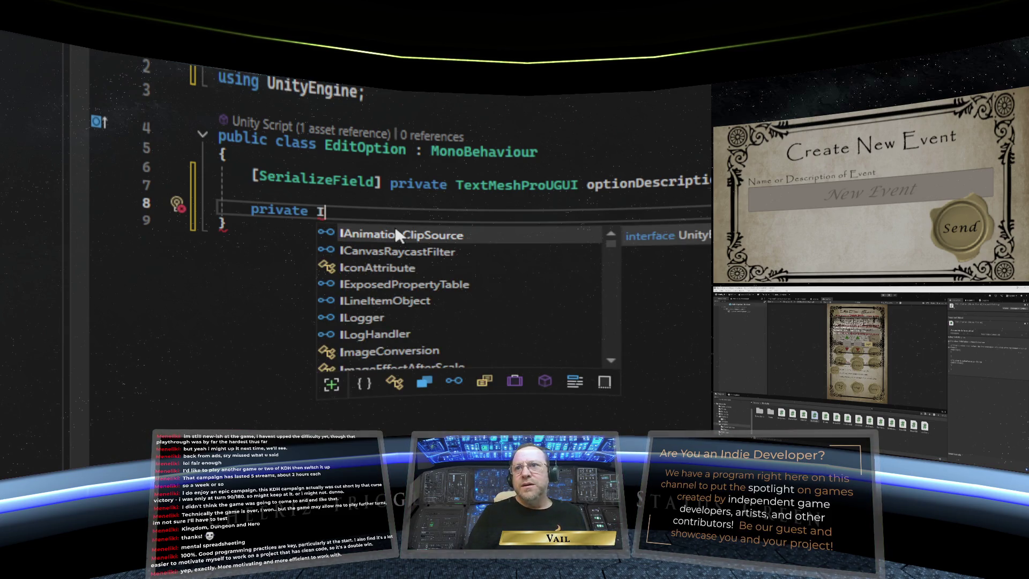
double_click(418, 301)
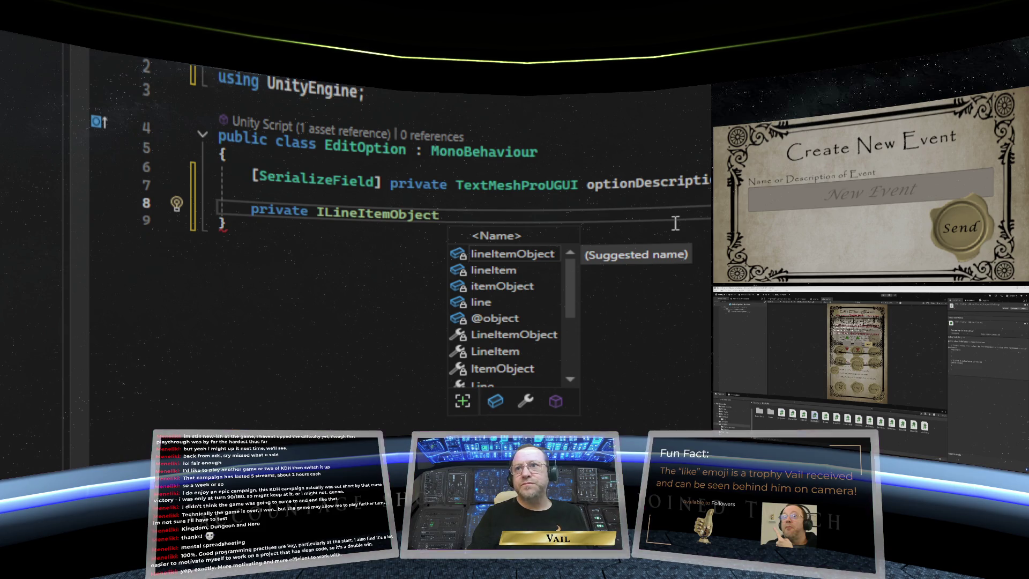
text(e)
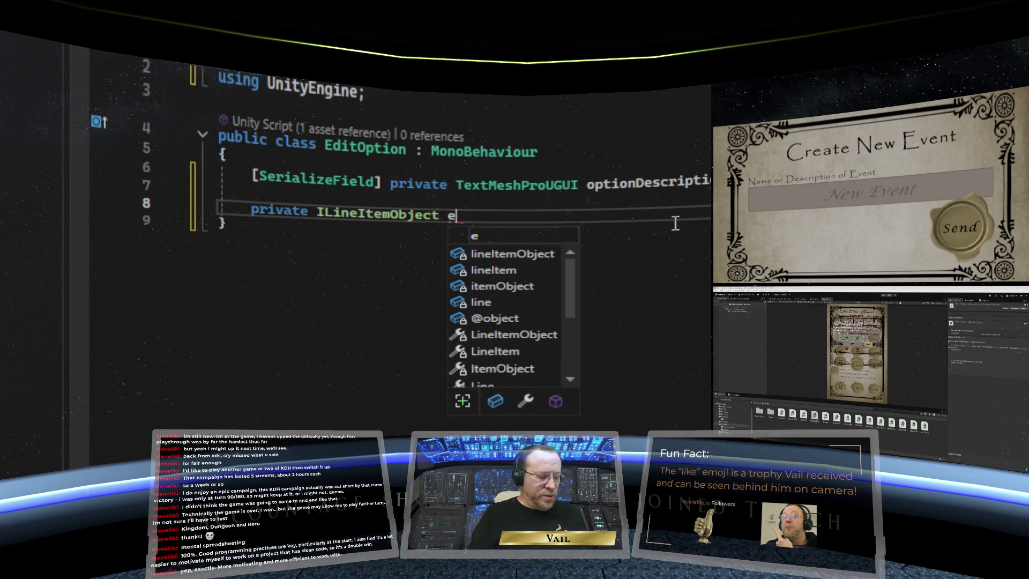
text(ventItem)
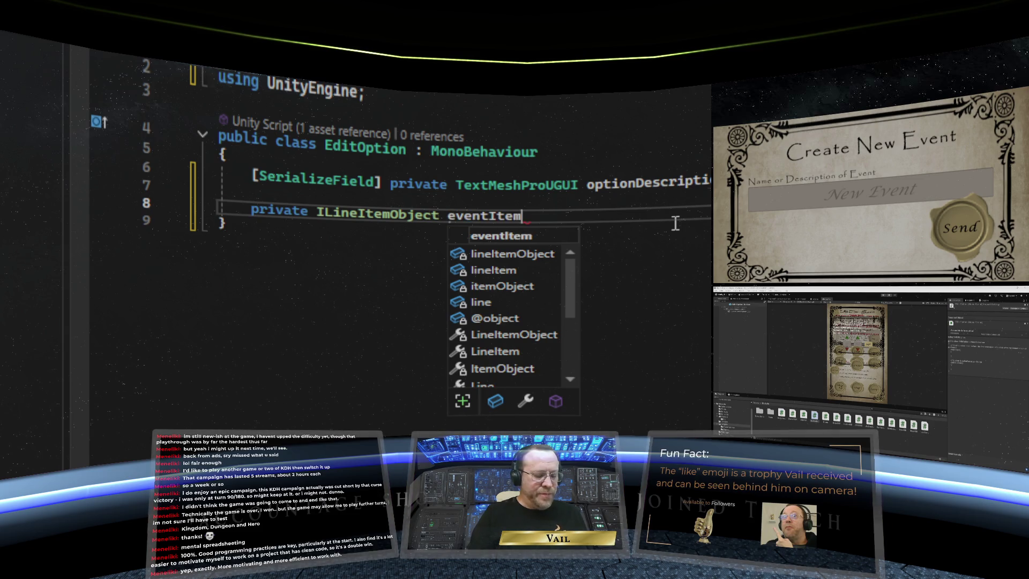
text(;)
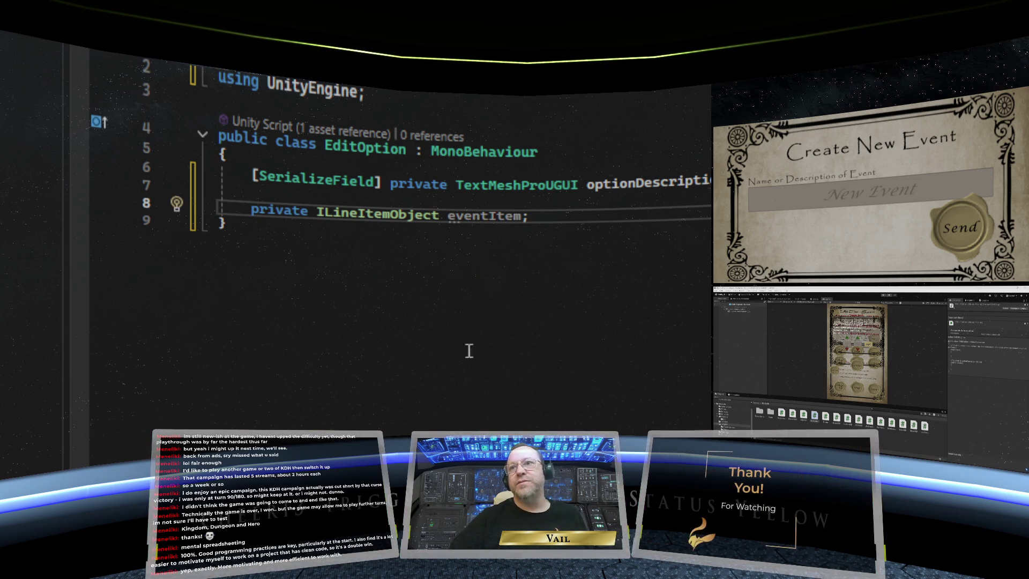
key(Return)
key(Return)
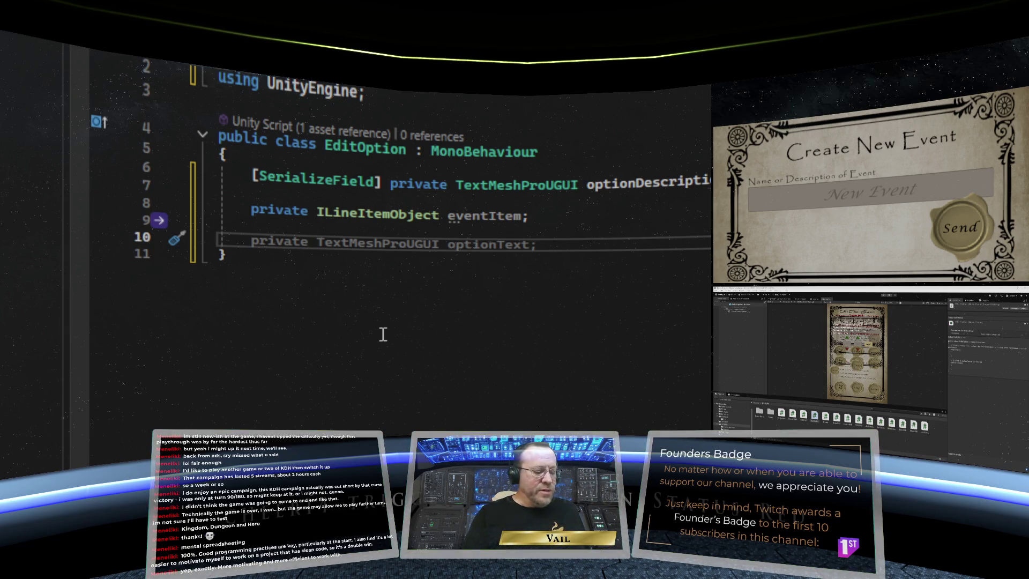
Write a public AssignOption(ILineItemObject toDisplay) method that sets eventItem = toDisplay
text(public )
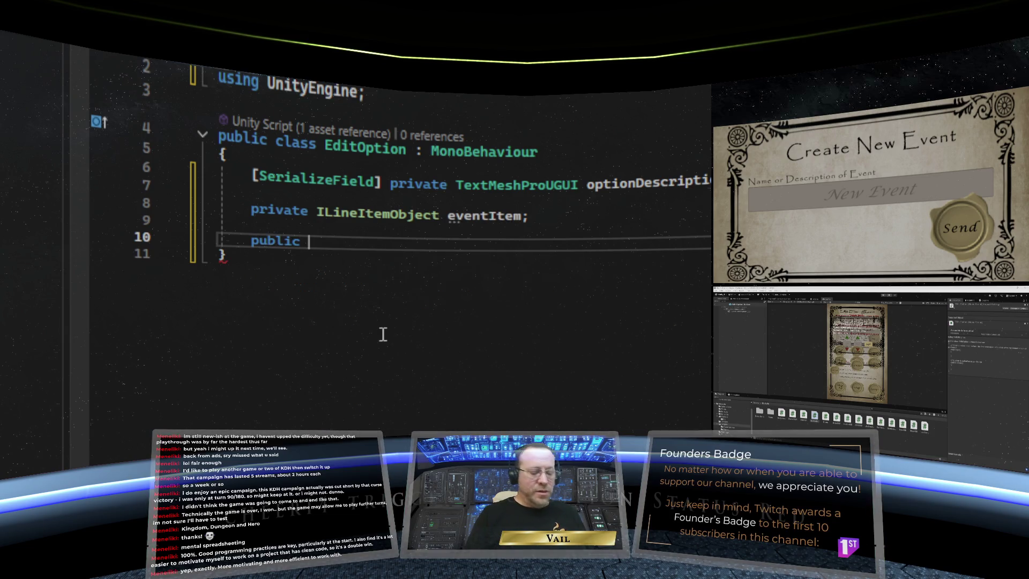
text(void )
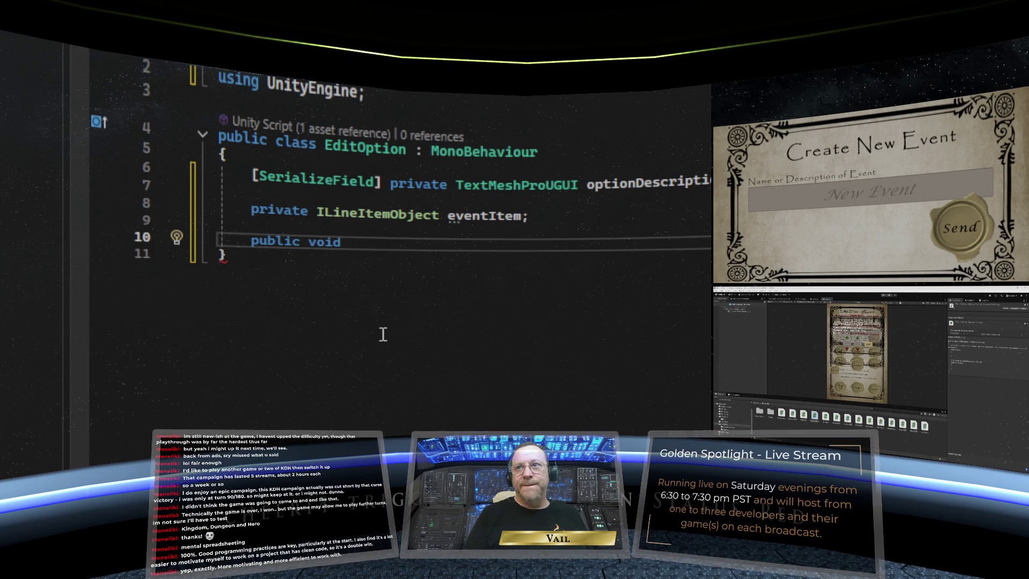
text(Assi)
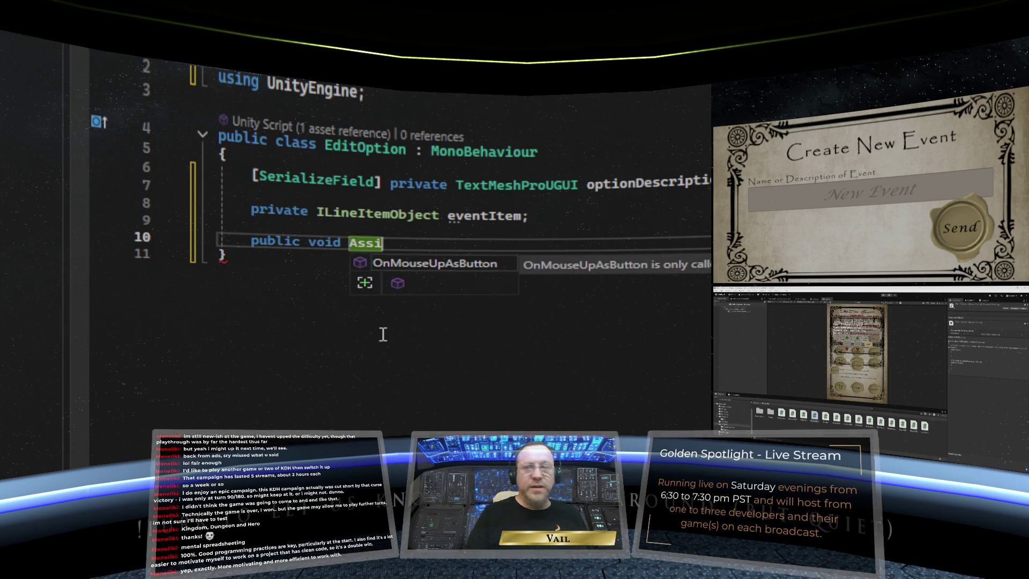
text(gnO)
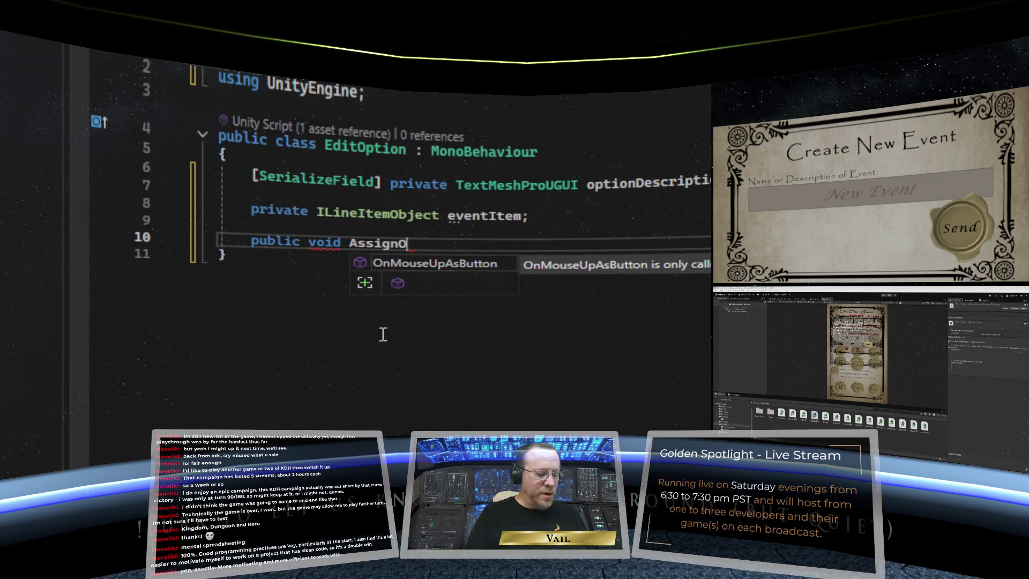
text(ption()
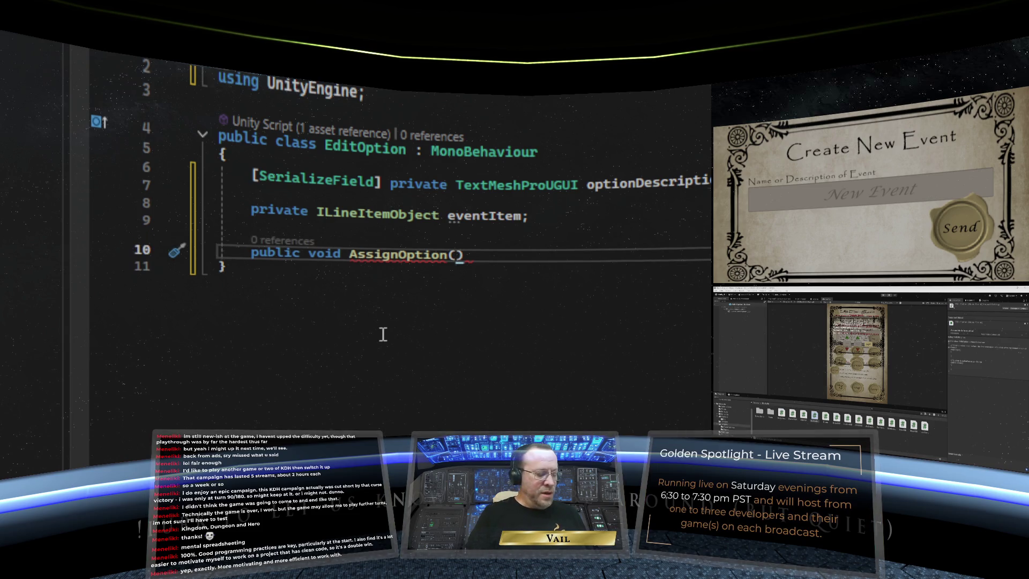
text(User)
key(BackSpace)
key(BackSpace)
key(BackSpace)
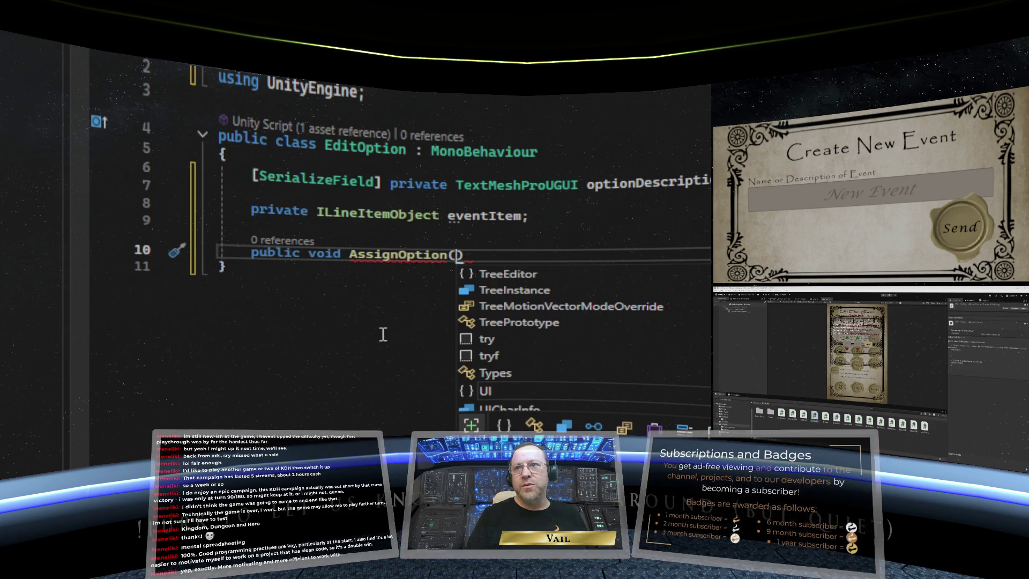
text(I)
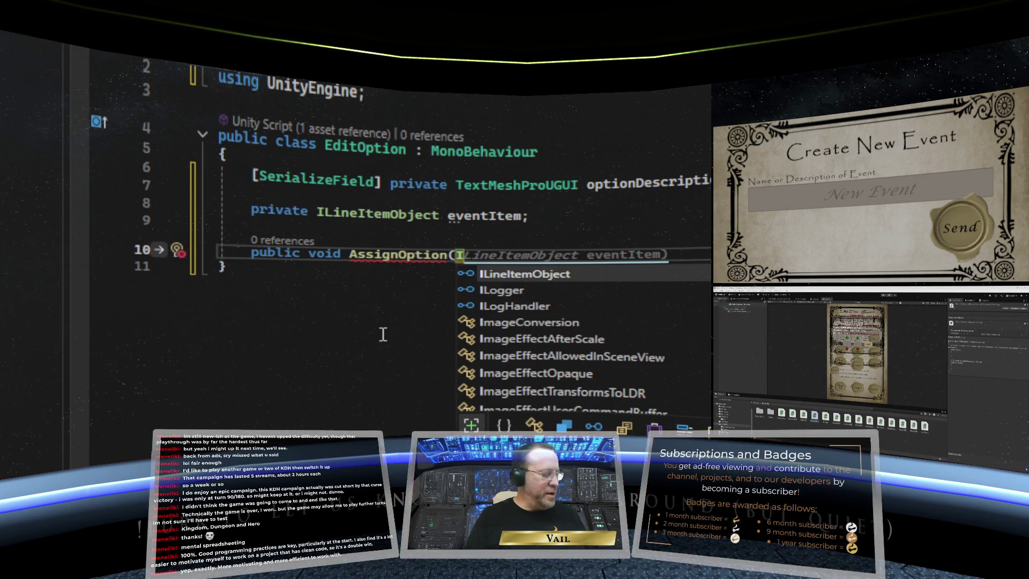
key(Tab)
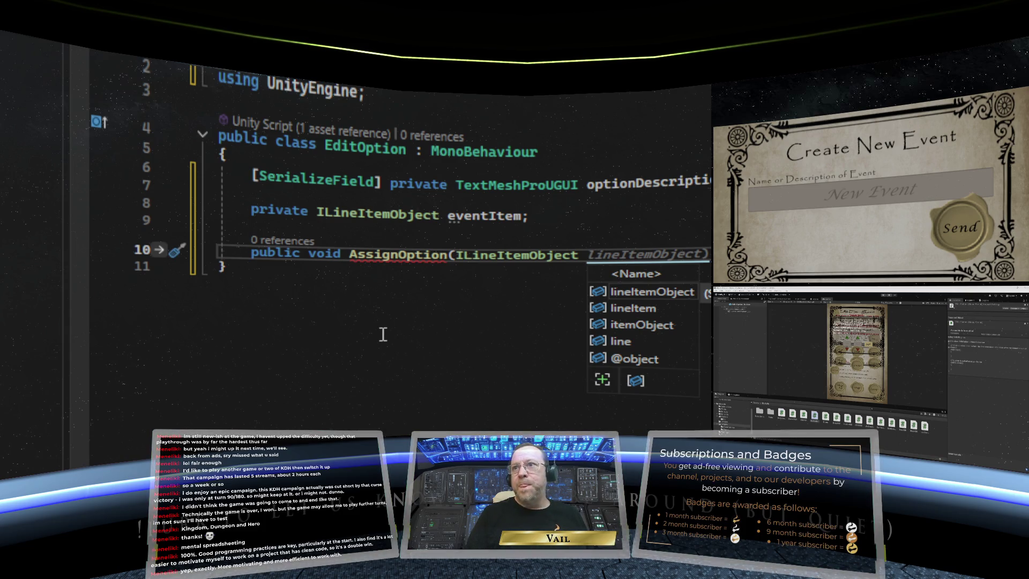
text(toD)
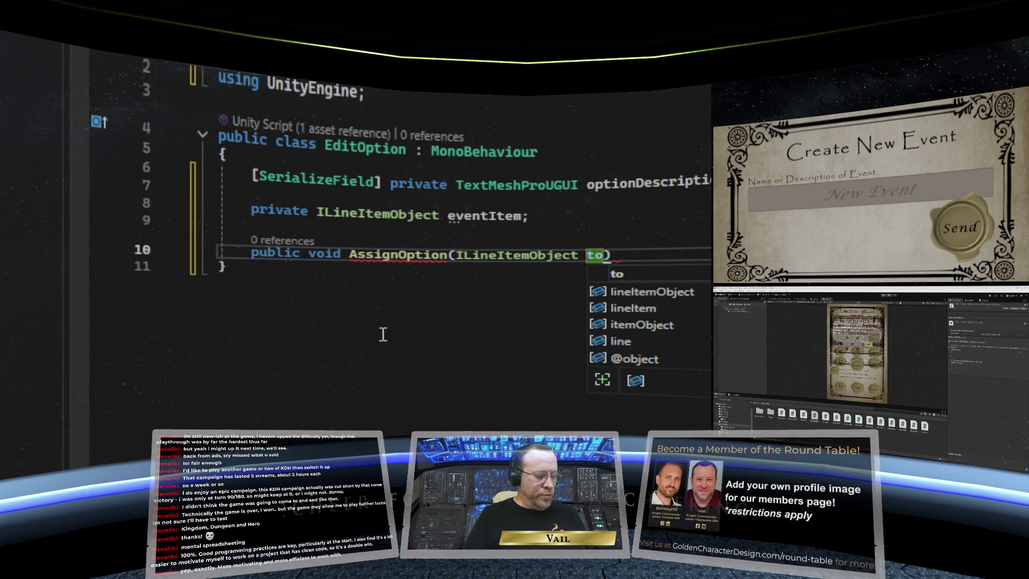
text(isplay)
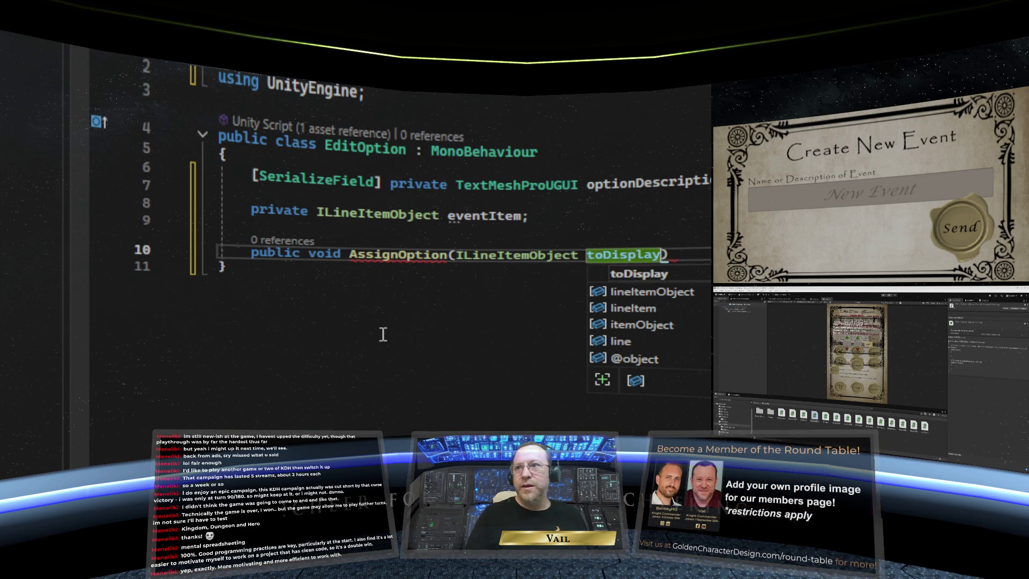
text() {)
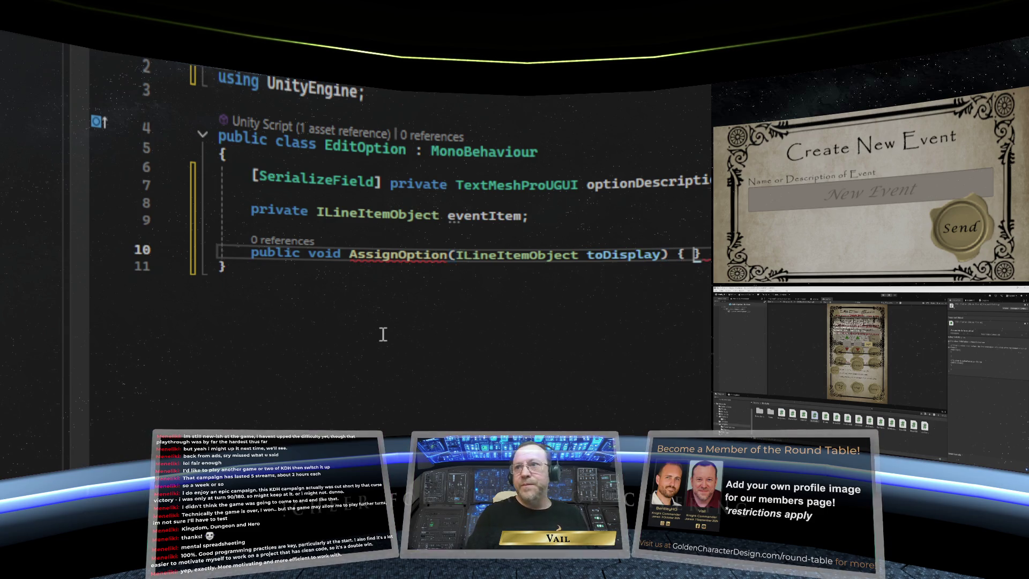
key(Return)
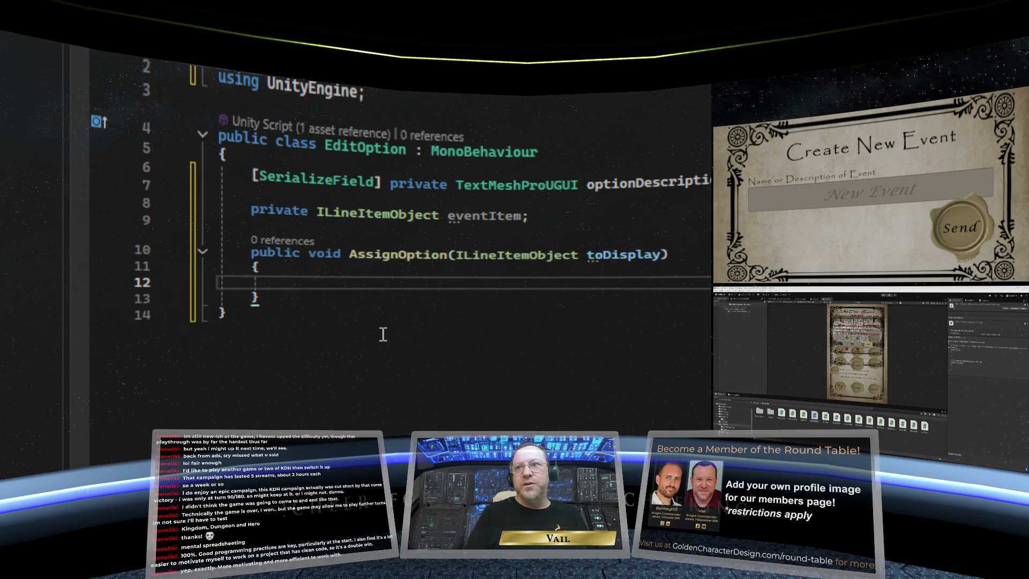
text(eventI)
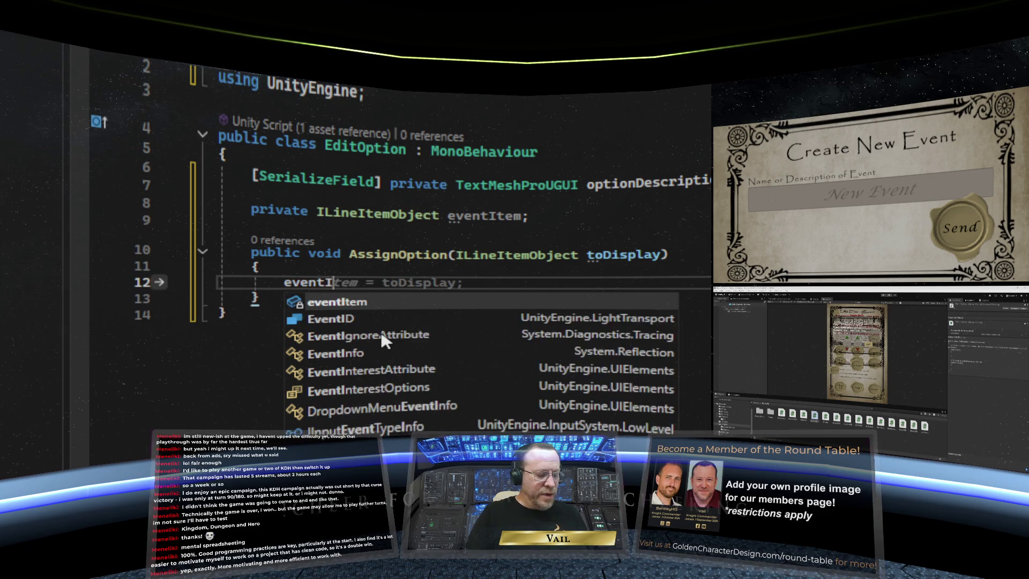
text(tem = )
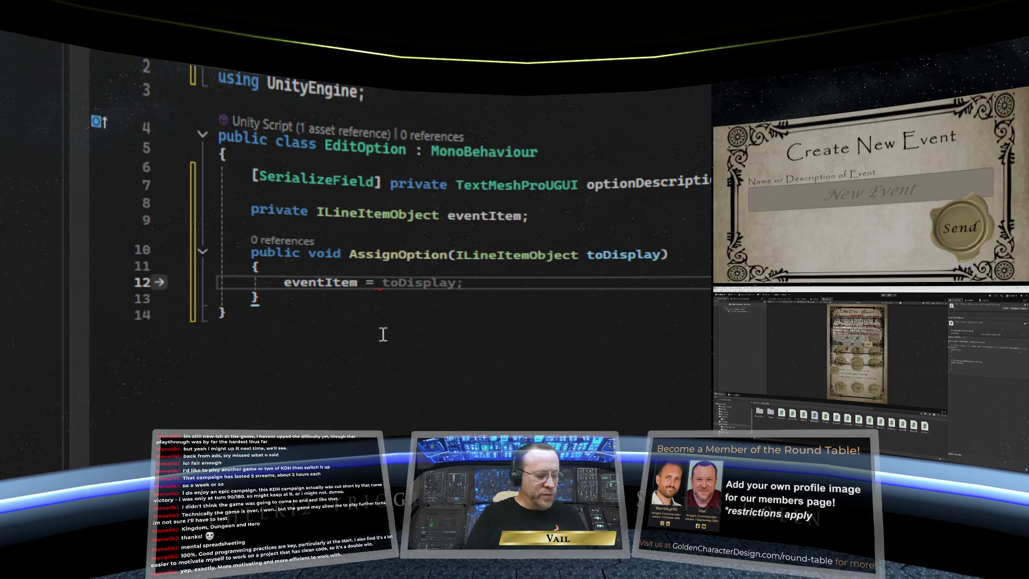
text(toDisplay;)
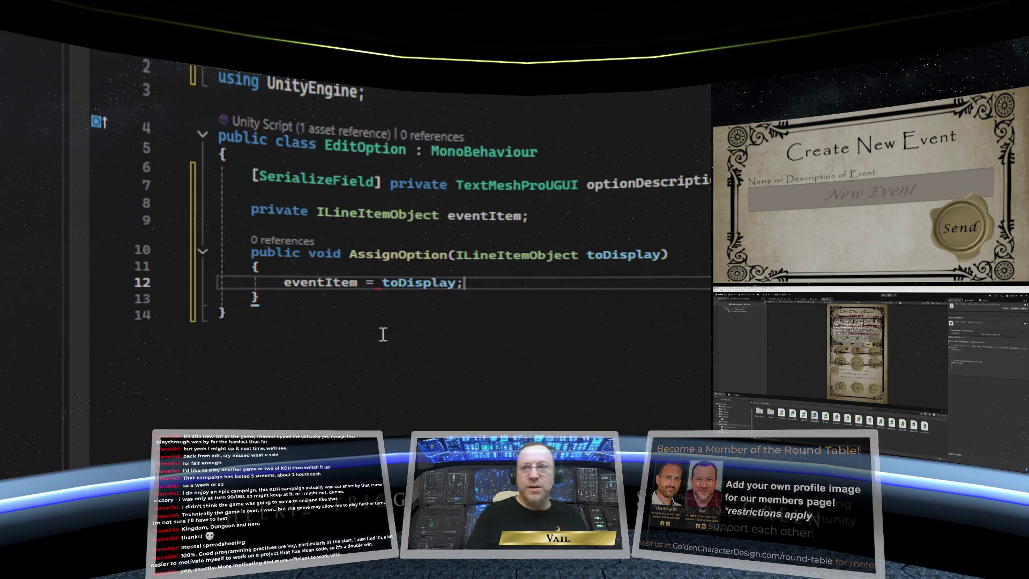
key(Return)
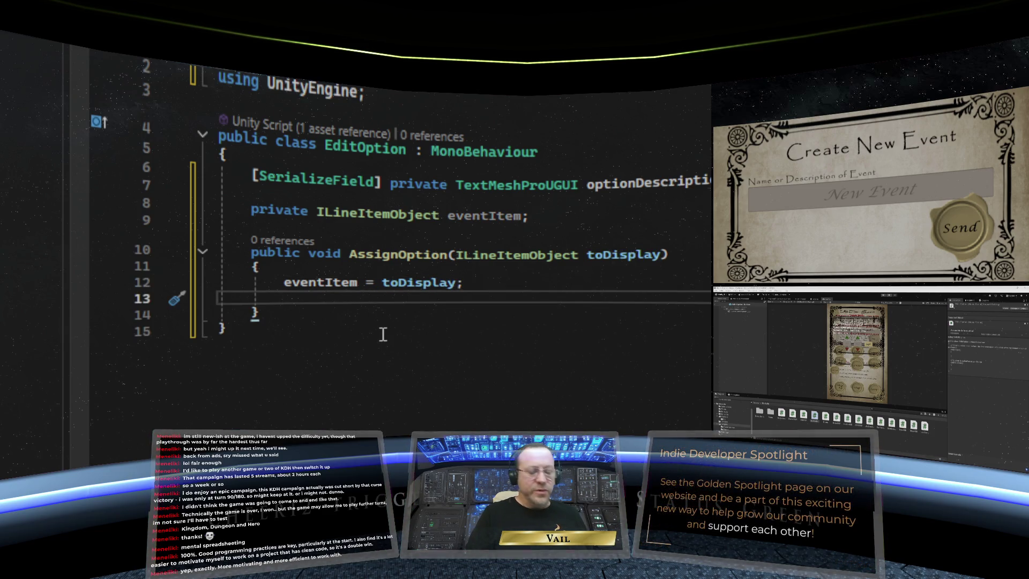
Begin 'optionDescription.text = eventItem.' and check the ILineItemObject and UserEvent definitions
text(optionDescription)
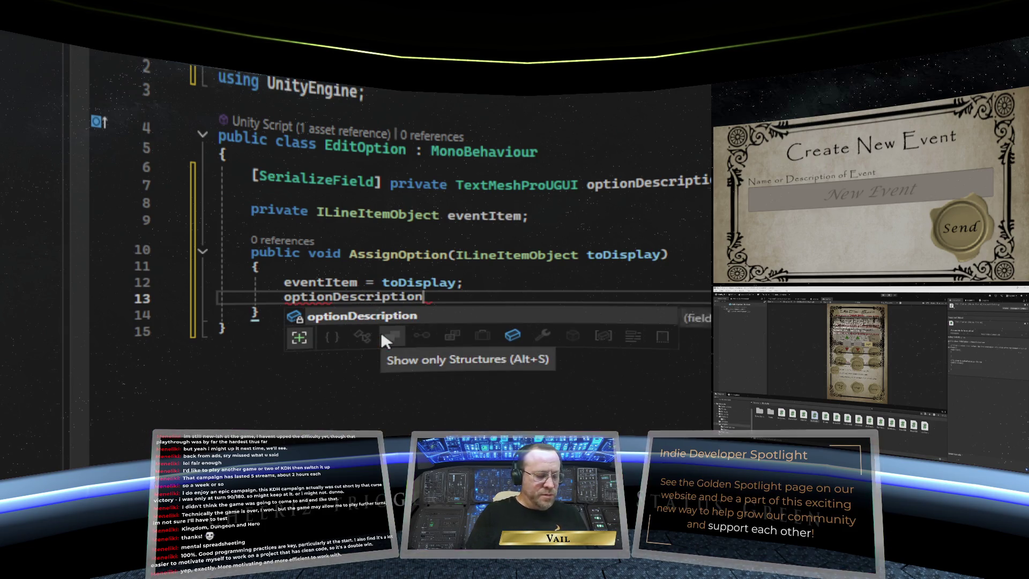
text(.text)
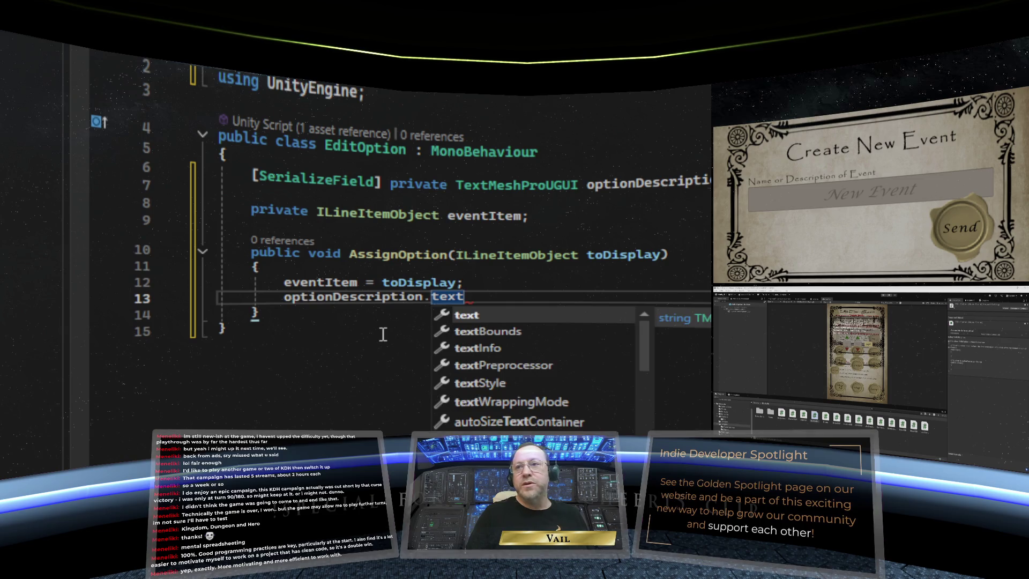
text( = )
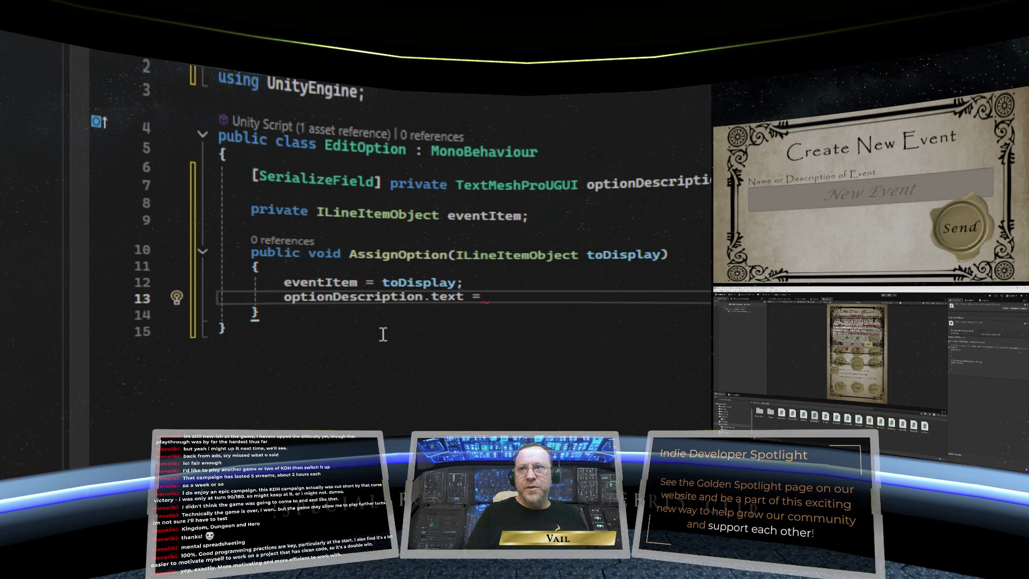
text(even)
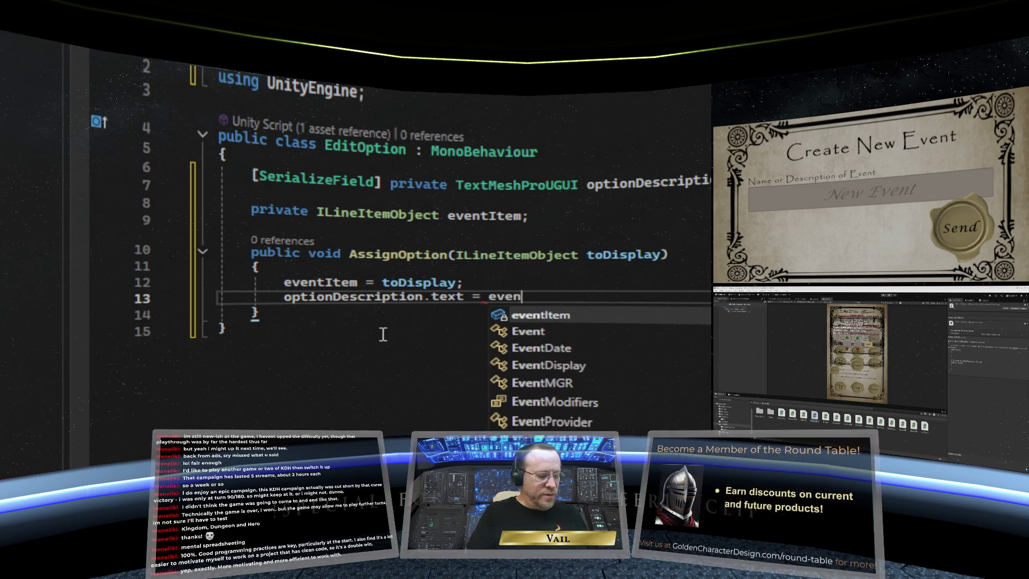
text(tItem.)
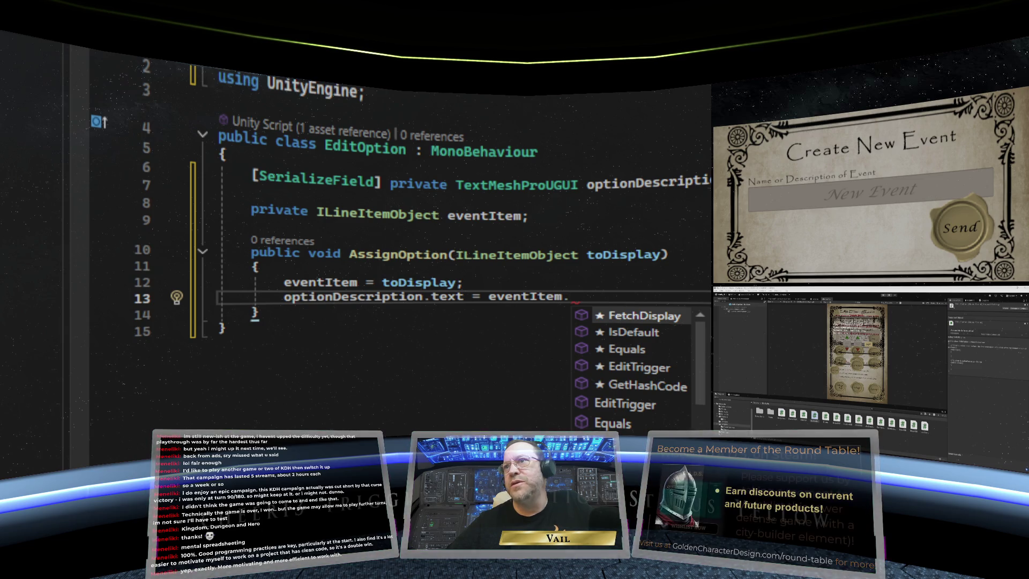
key(ctrl+Tab)
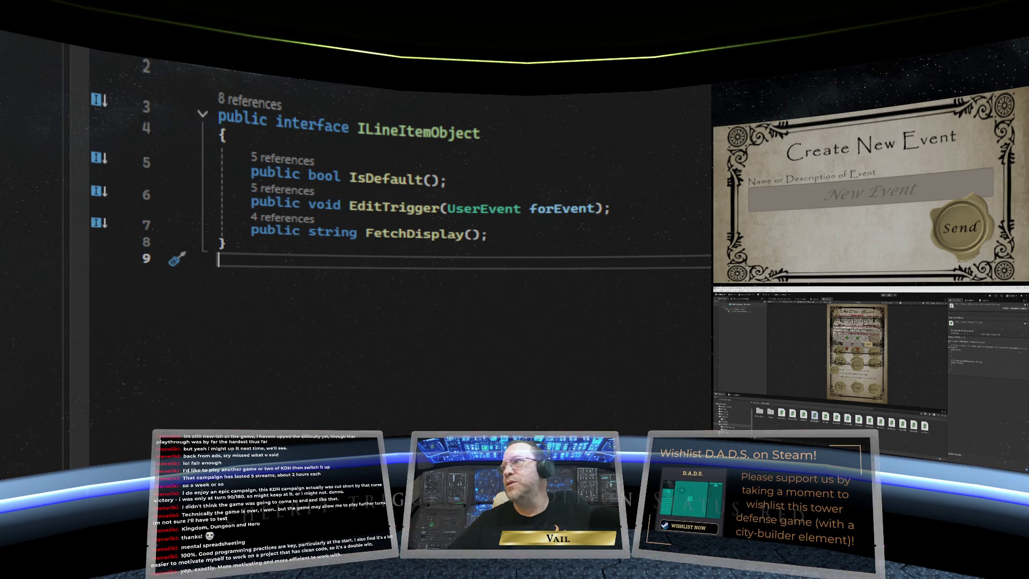
key(ctrl+Tab)
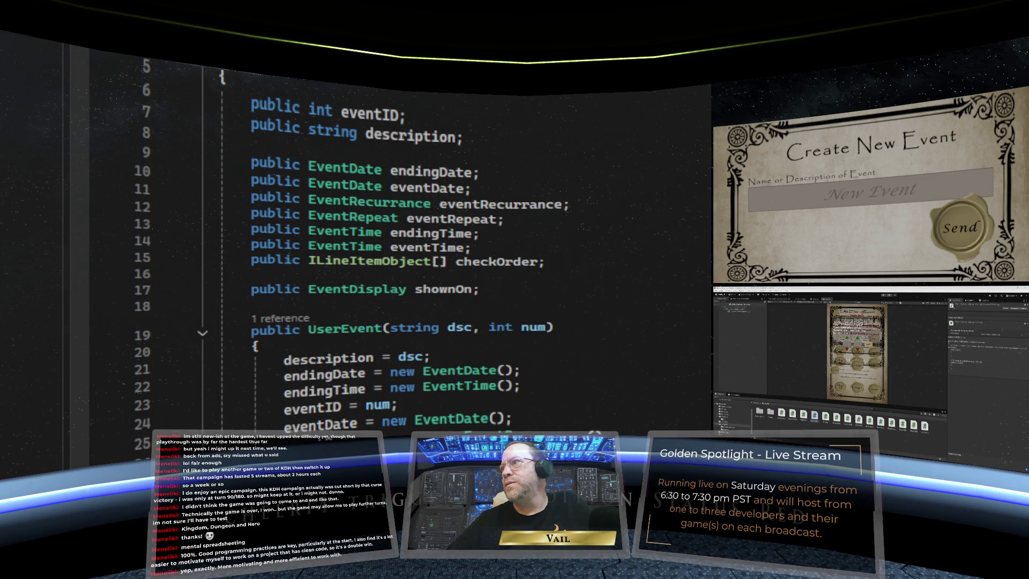
Review the form script's OpenForm, then the EventMGR and EventRecurrance classes
key(ctrl+Tab)
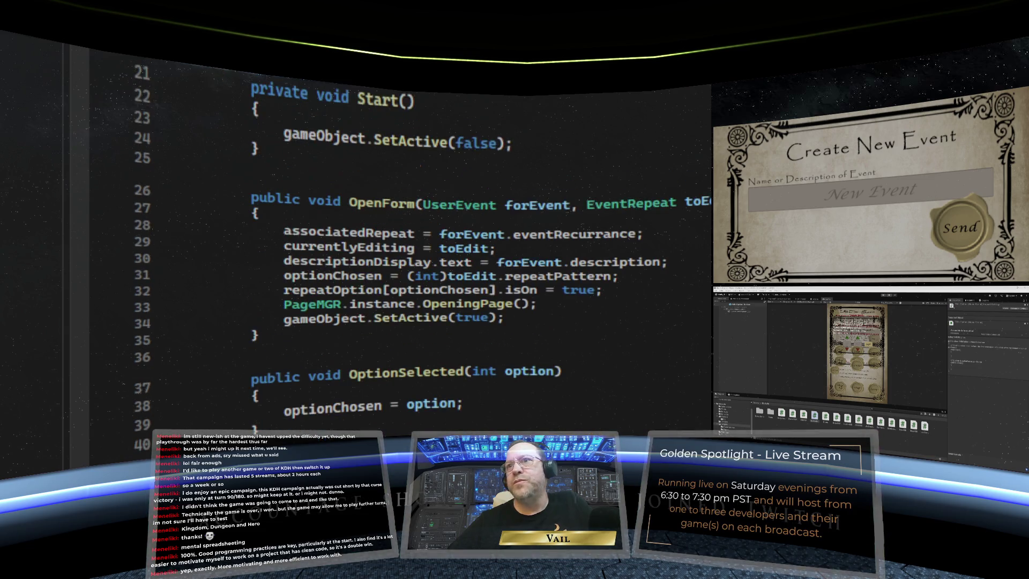
scroll(397, 247, up, 3)
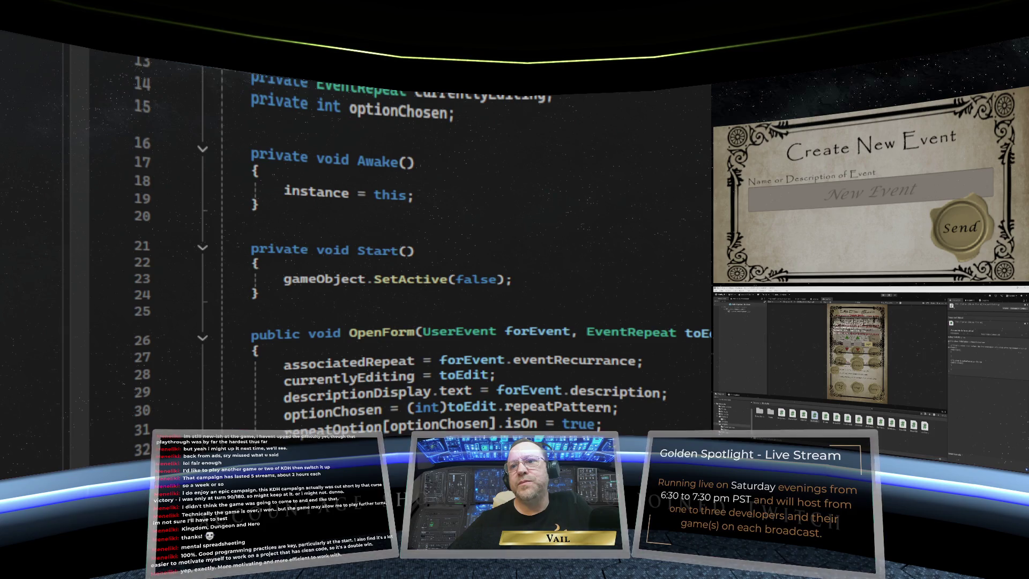
scroll(685, 194, up, 3)
scroll(685, 194, down, 3)
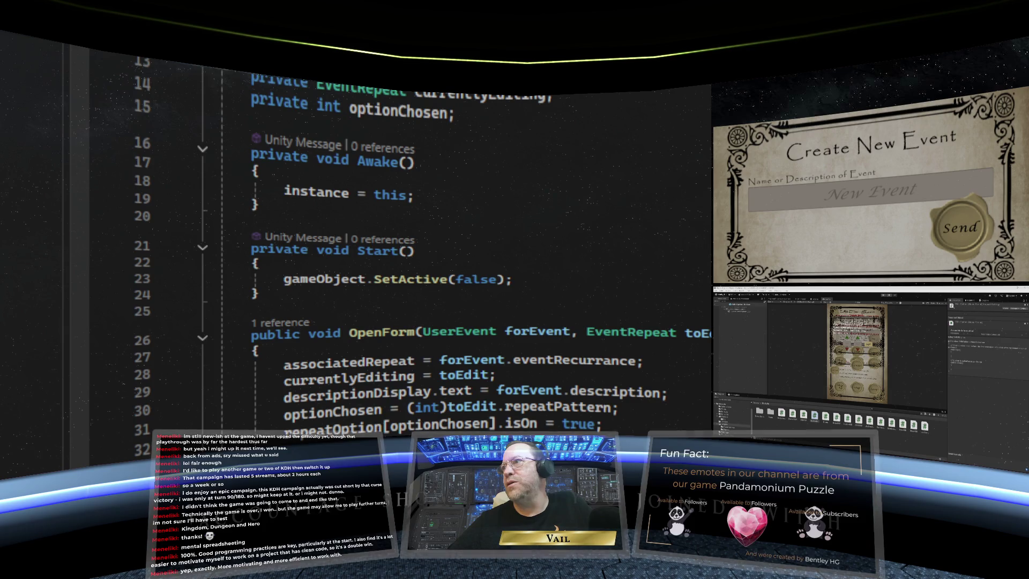
key(ctrl+Tab)
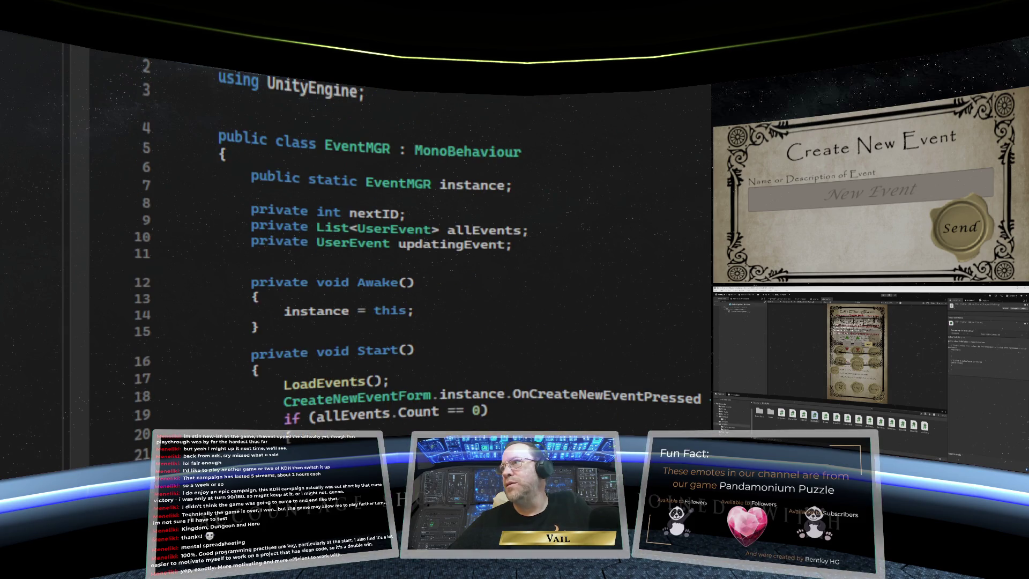
key(ctrl+Tab)
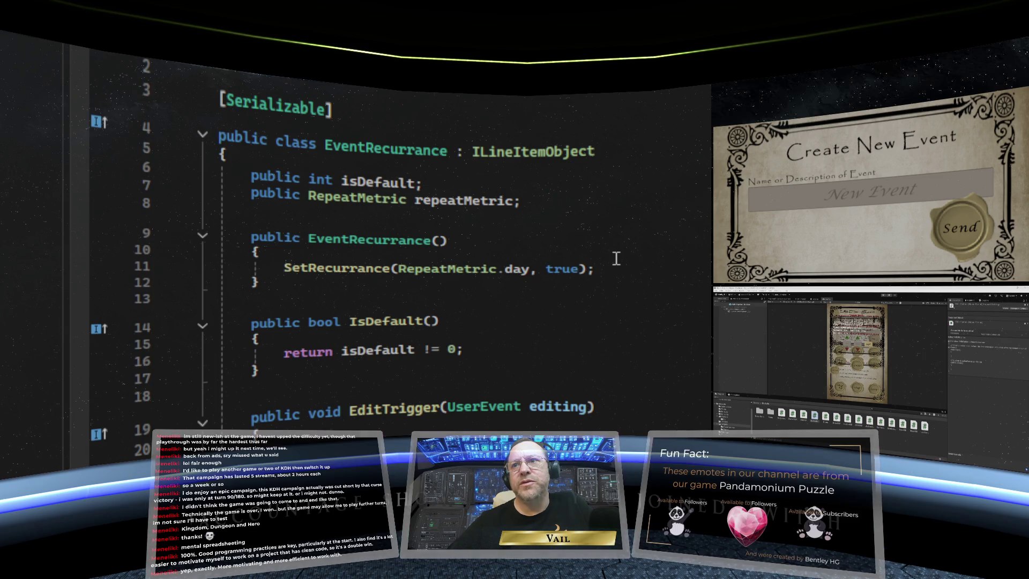
scroll(616, 259, down, 4)
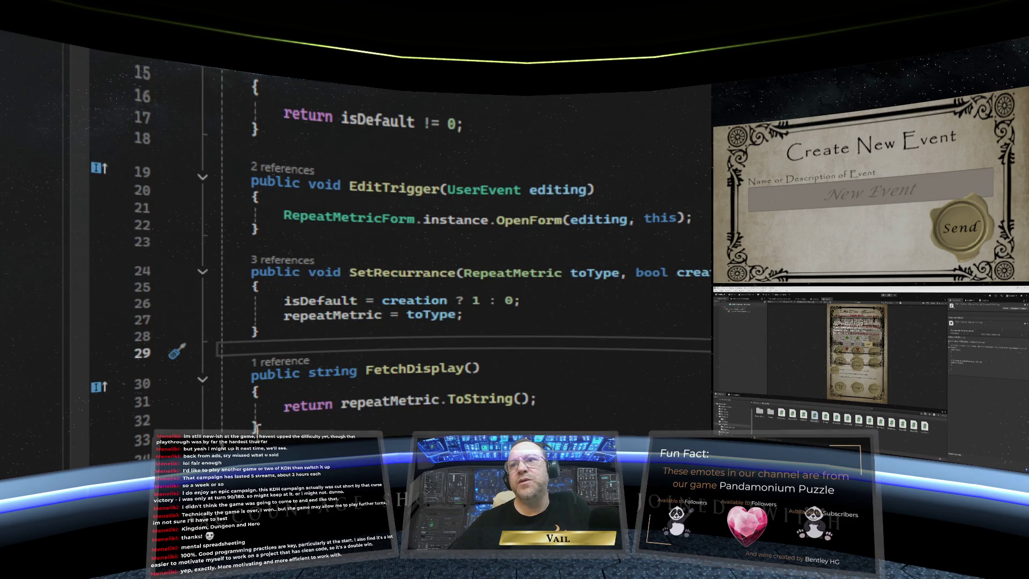
scroll(549, 400, up, 4)
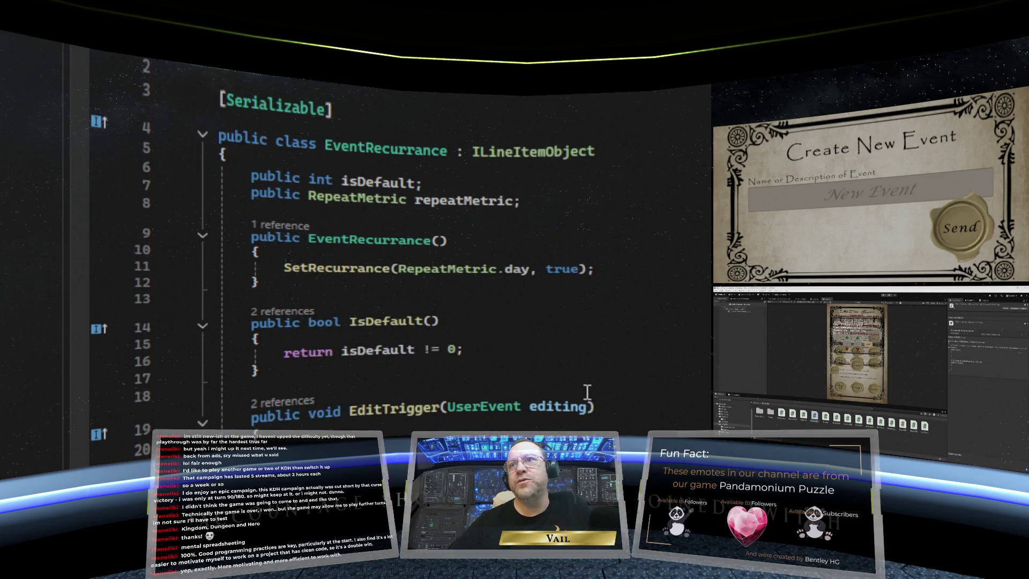
scroll(586, 390, down, 1)
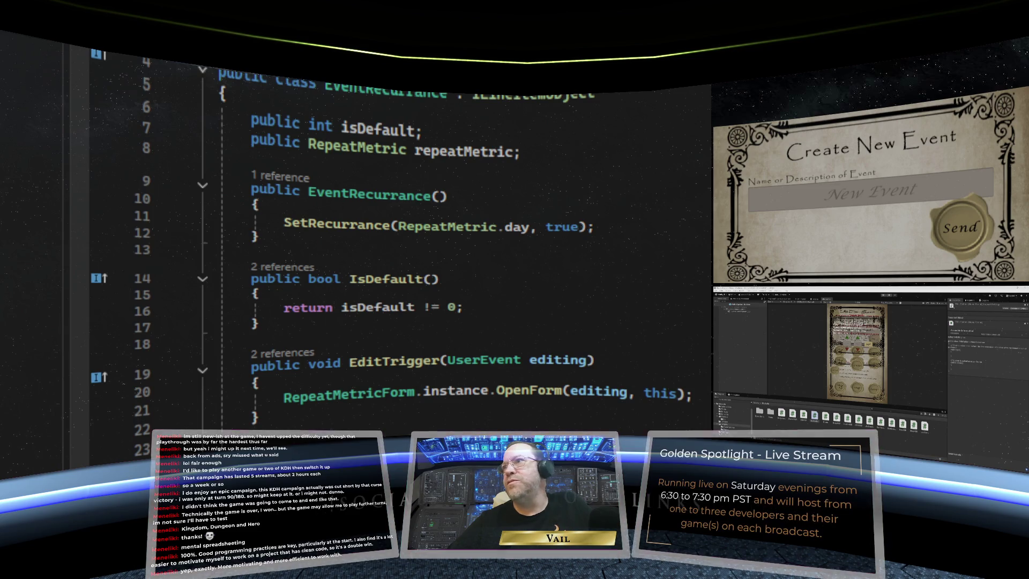
Scroll through the EventDate class, then return to EditOption's unfinished assignment line
key(ctrl+Tab)
scroll(485, 287, down, 4)
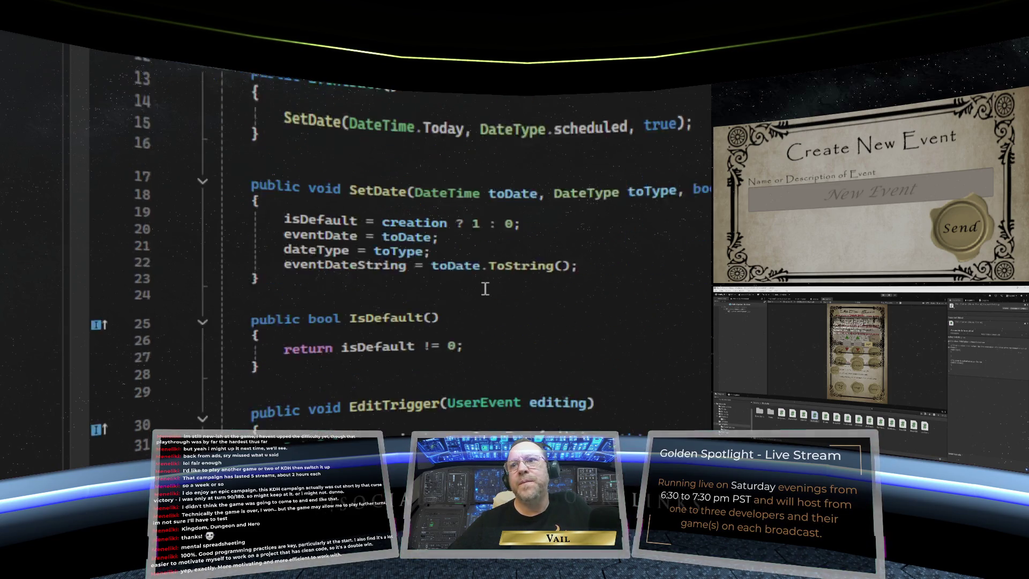
scroll(485, 289, down, 4)
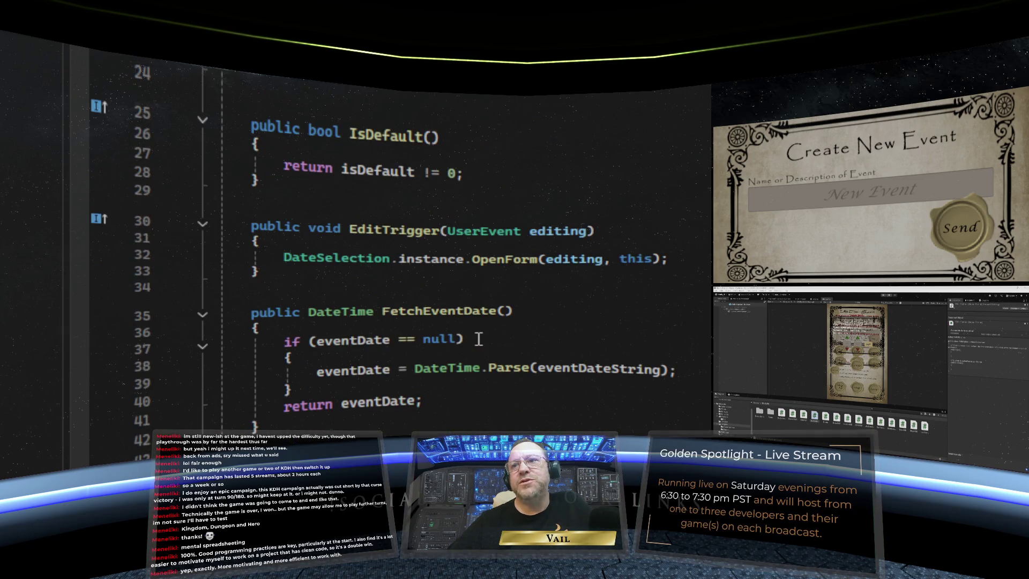
scroll(479, 340, down, 3)
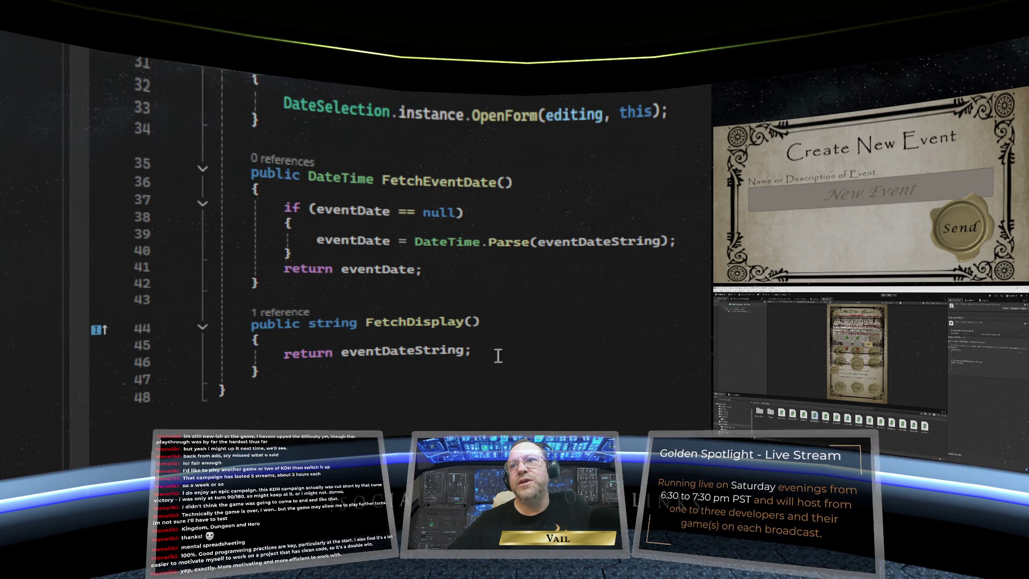
scroll(526, 355, up, 10)
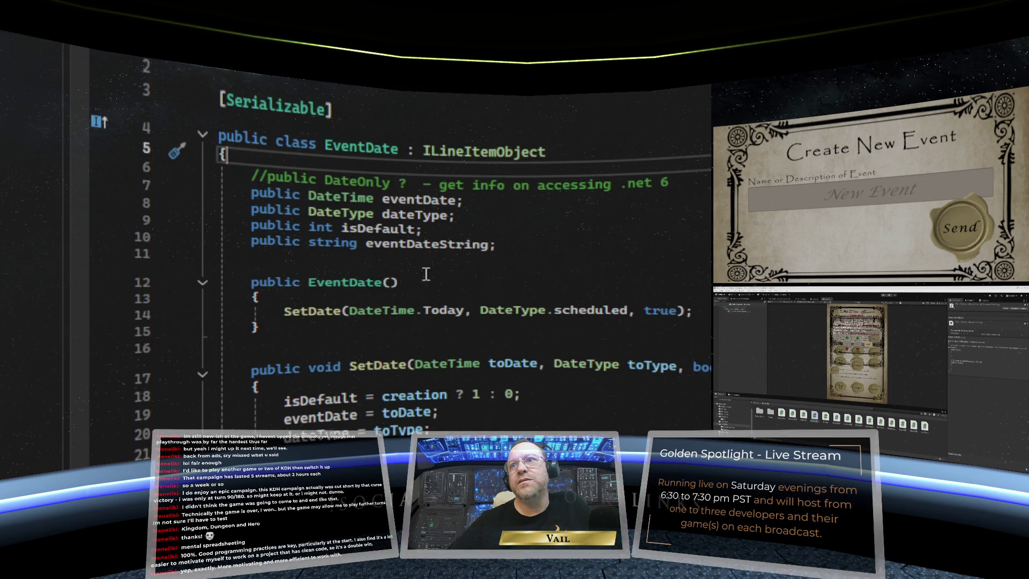
scroll(557, 321, down, 1)
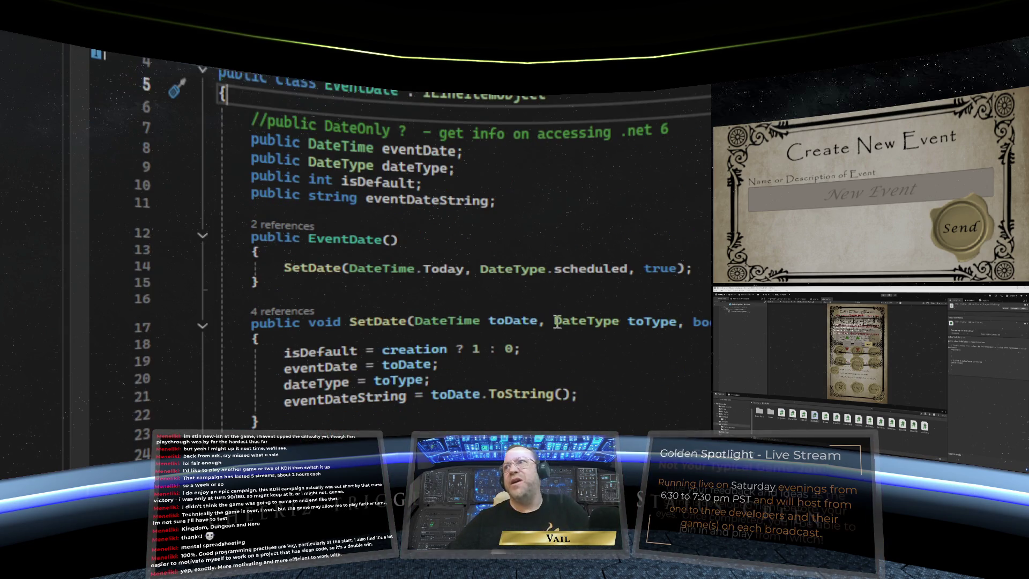
key(ctrl+Tab)
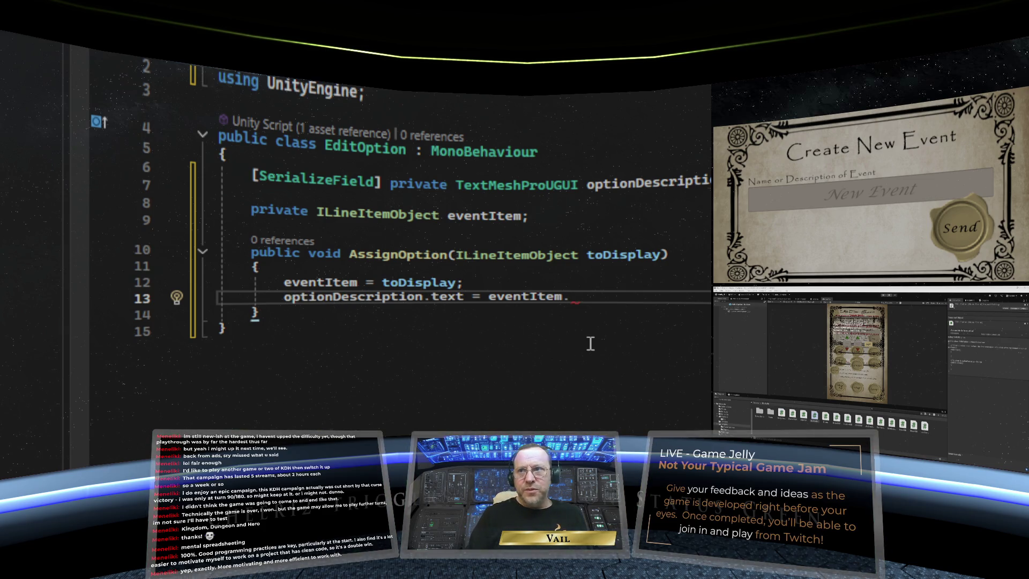
Complete the line as optionDescription.text = eventItem.FetchDisplay(); using IntelliSense
text(Fet)
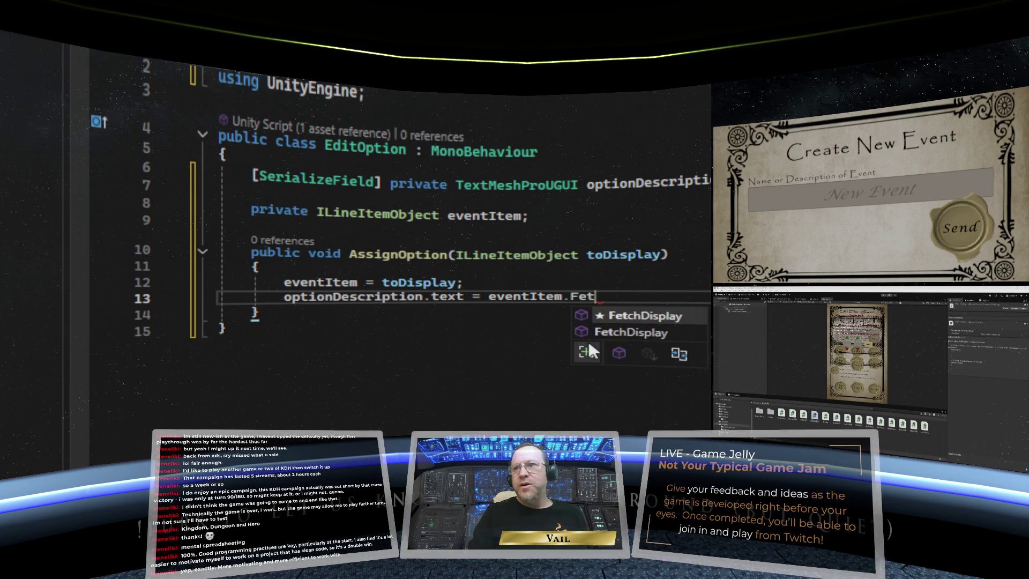
key(Tab)
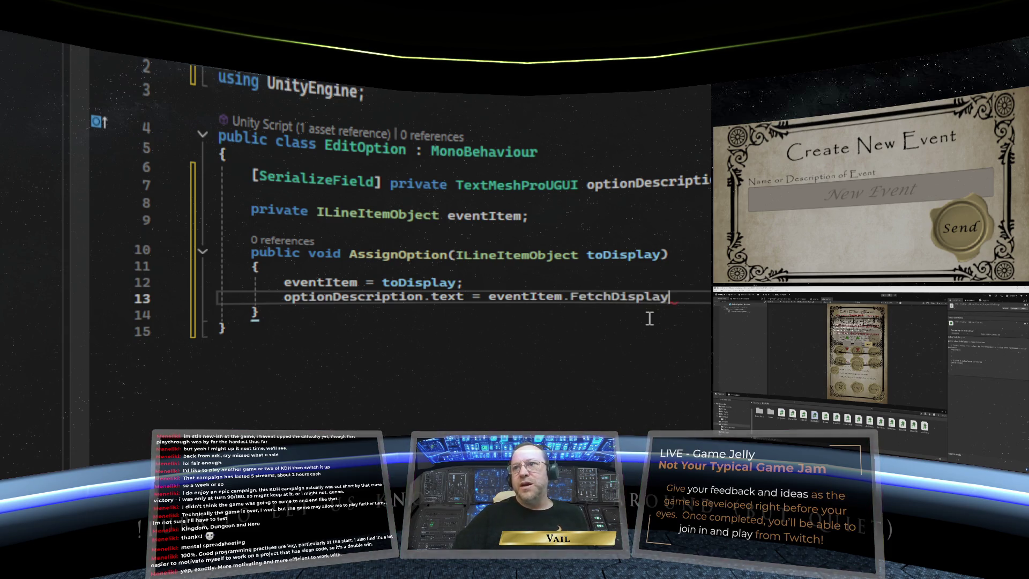
text(();)
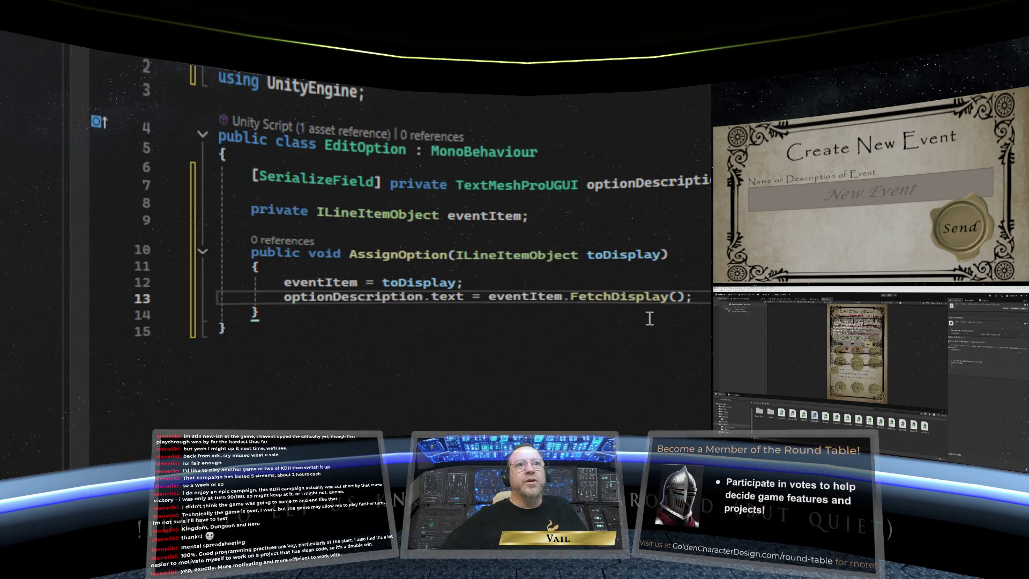
click(666, 351)
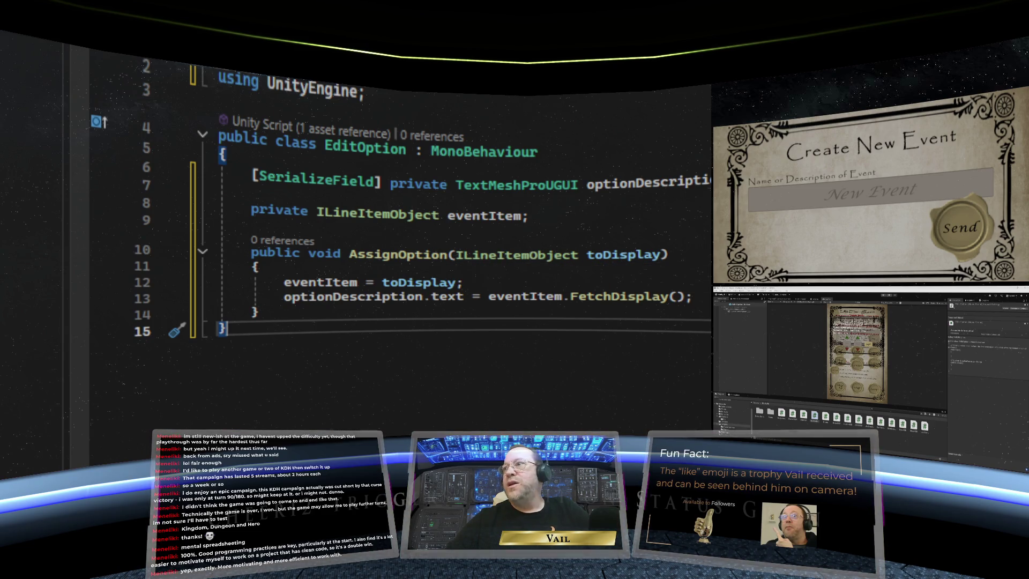
key(ctrl+Tab)
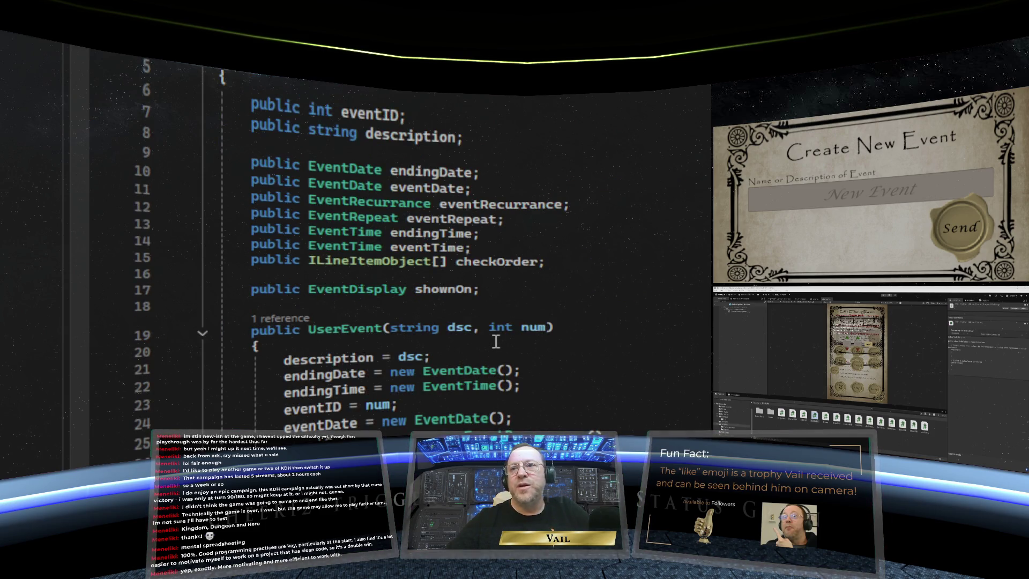
scroll(496, 341, down, 7)
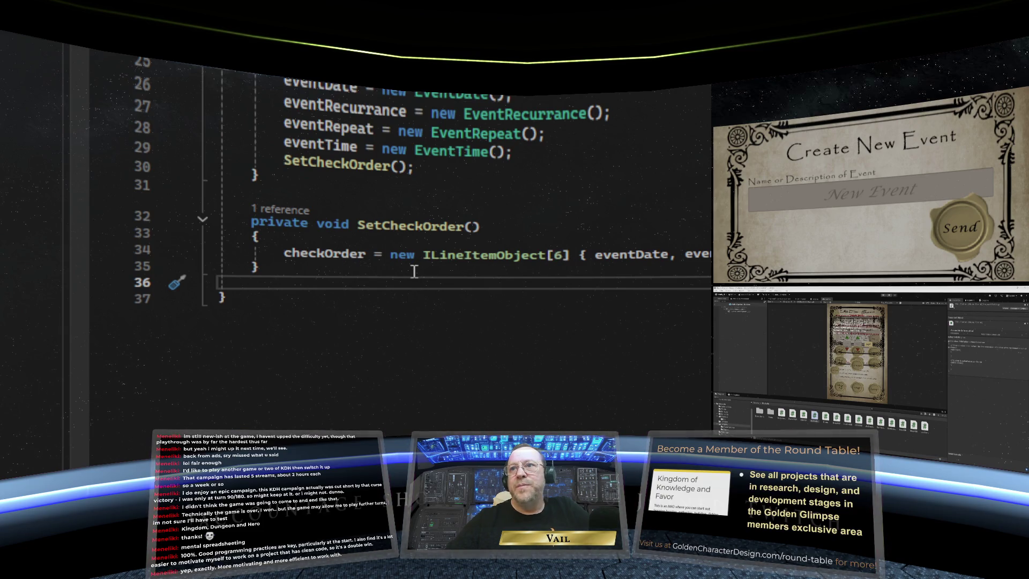
scroll(415, 272, up, 7)
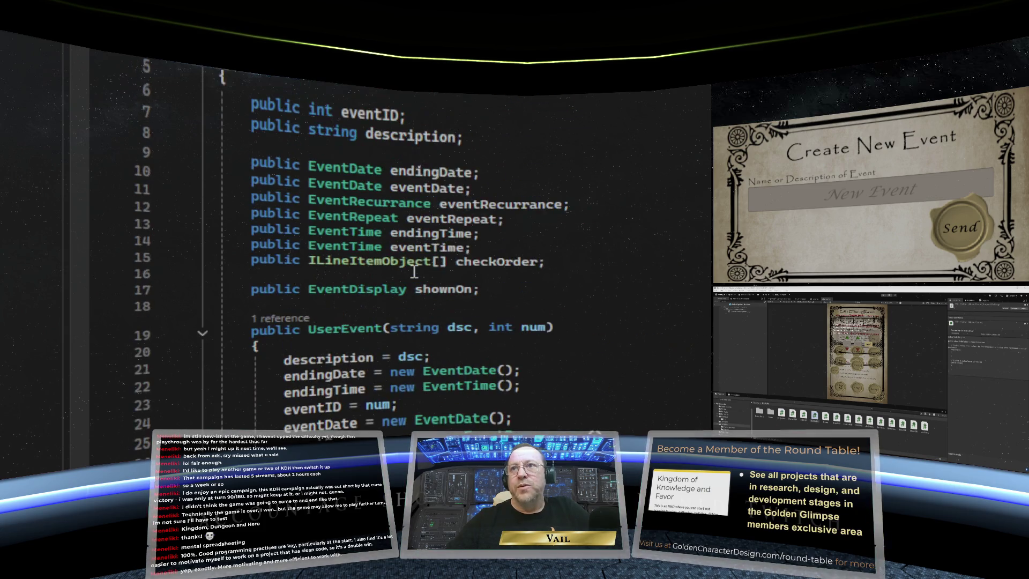
scroll(414, 272, down, 1)
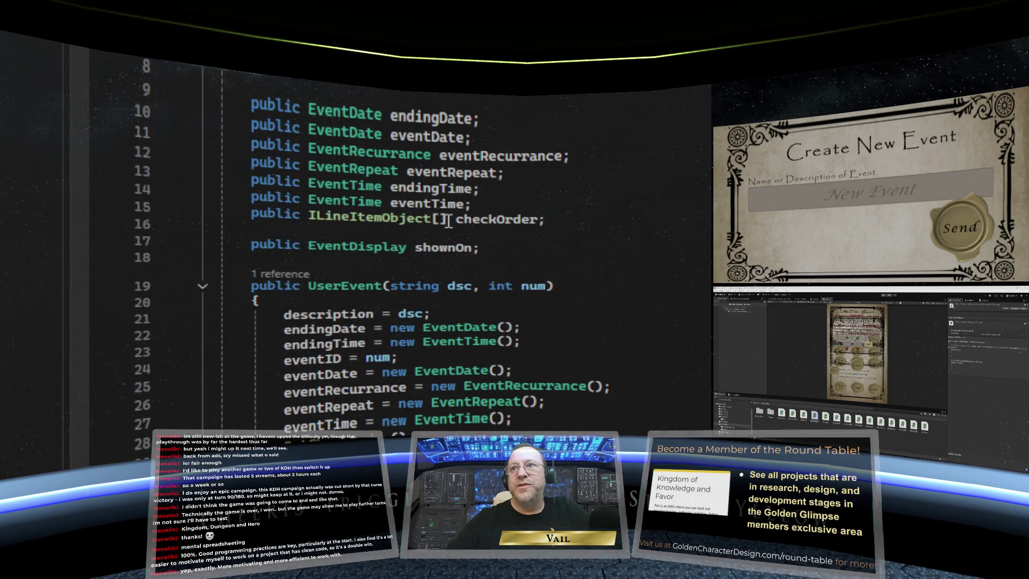
scroll(407, 351, down, 4)
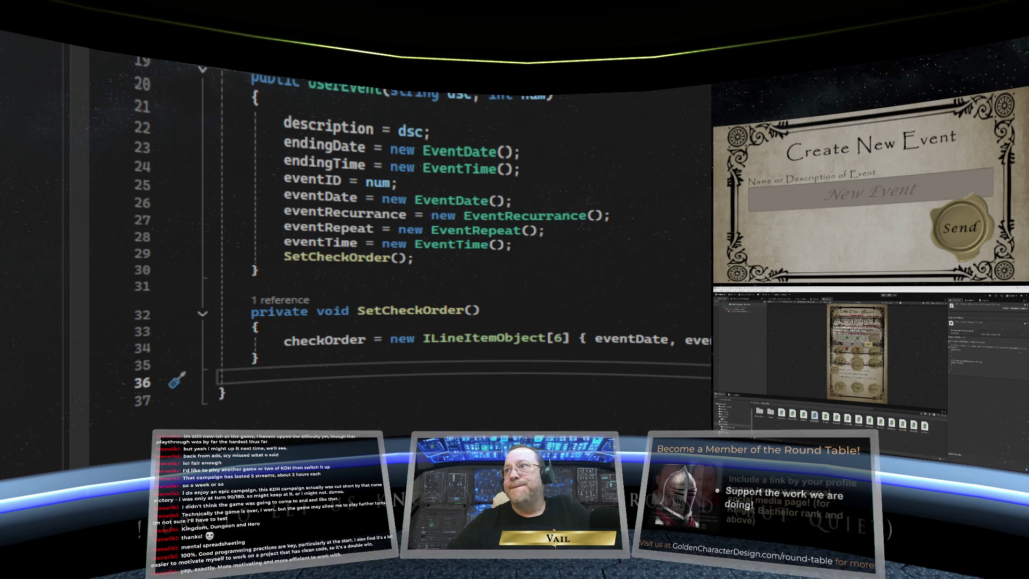
key(ctrl+Tab)
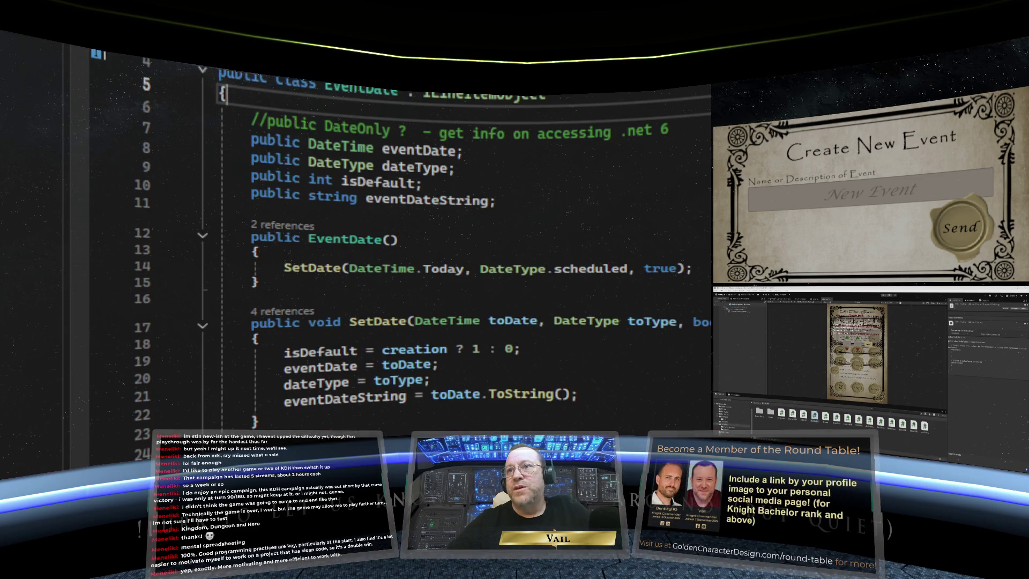
Scroll through EventDate's SetDate and IsDefault methods, then switch back to EditOption
scroll(98, 434, down, 1)
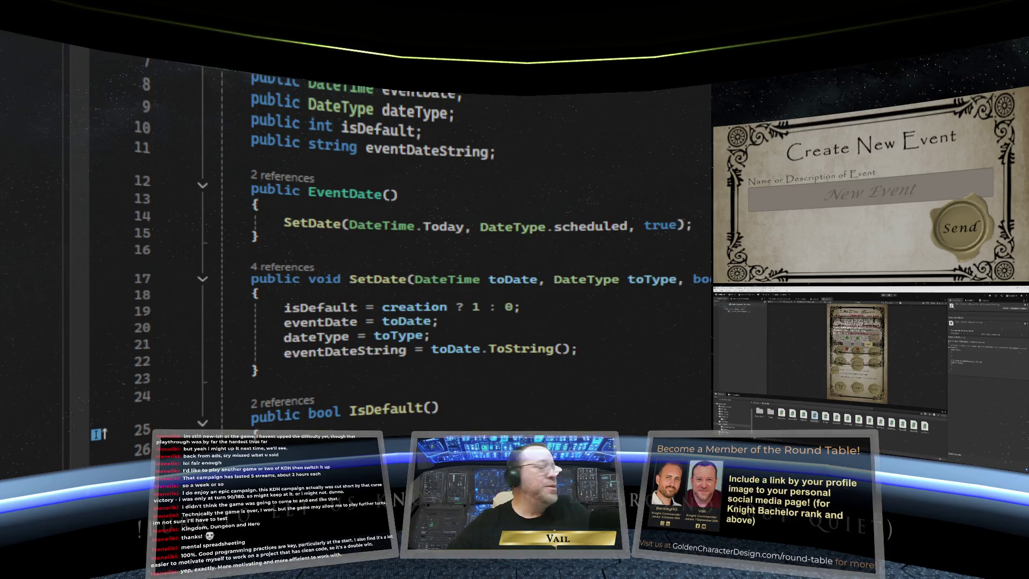
scroll(428, 268, down, 2)
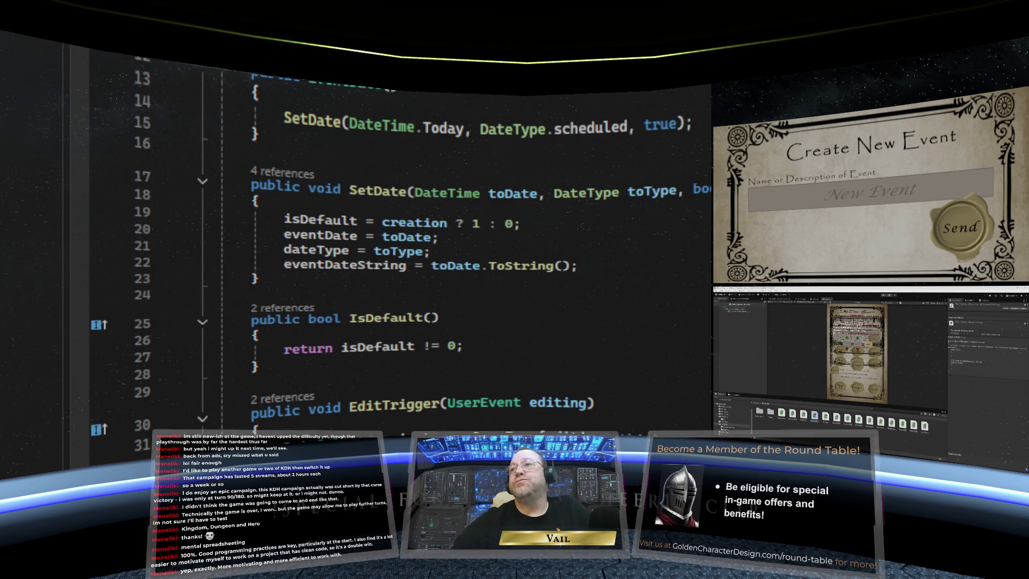
key(ctrl+Tab)
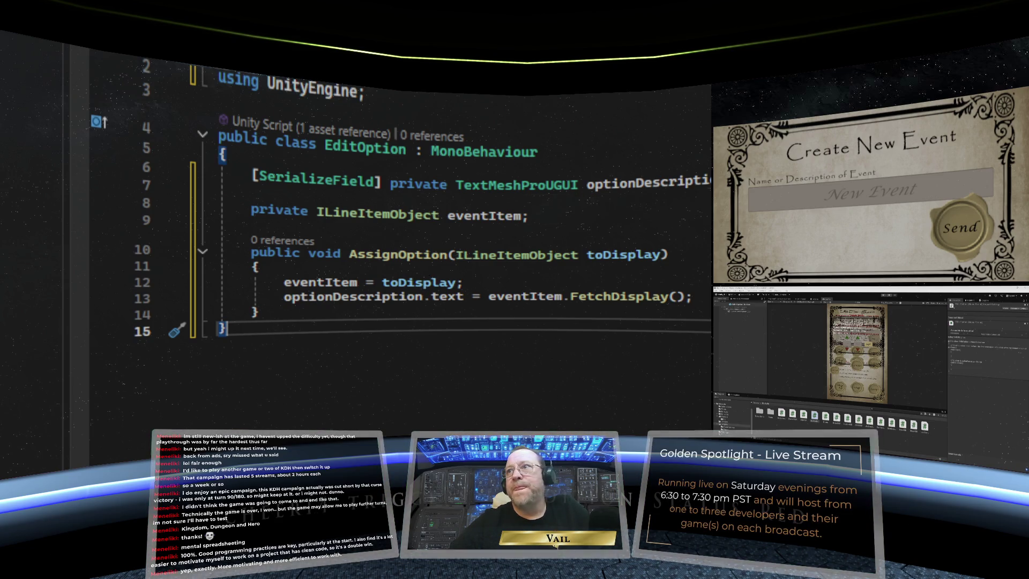
Scroll EditMGR up to its fields, Awake and Start, placing the caret after currentlyEditing
key(ctrl+Tab)
scroll(629, 232, up, 3)
scroll(623, 239, down, 3)
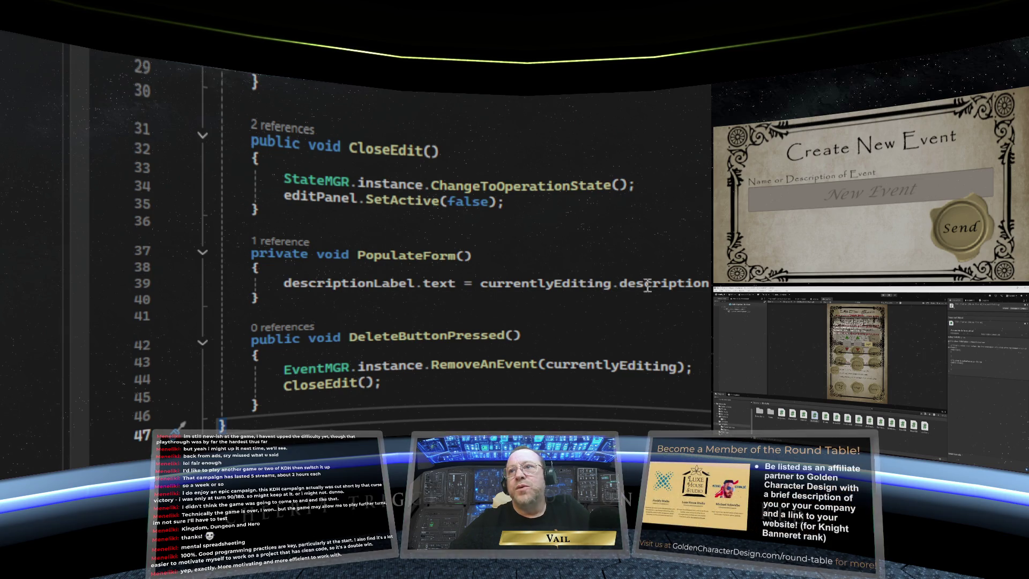
scroll(429, 242, up, 9)
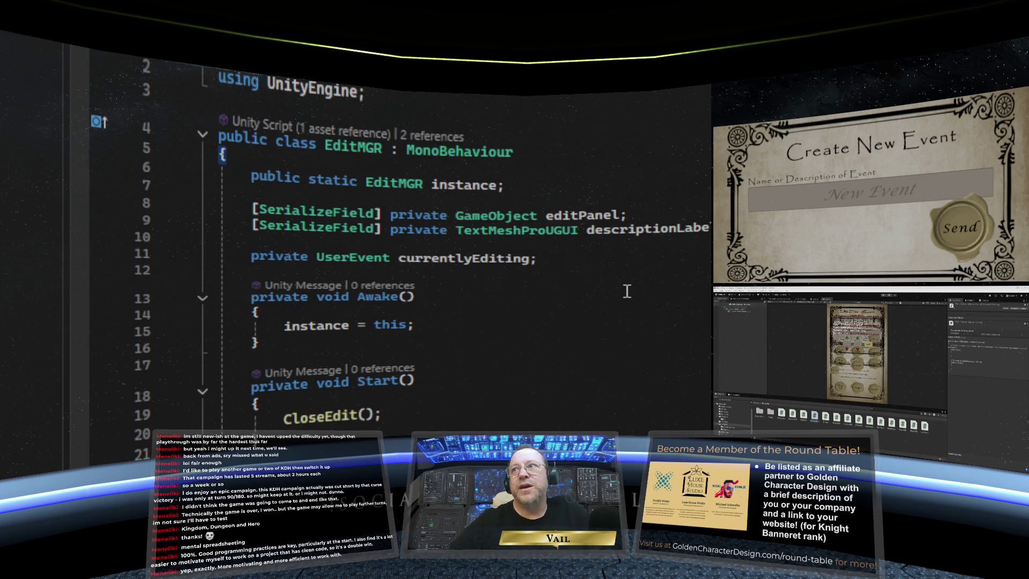
click(538, 261)
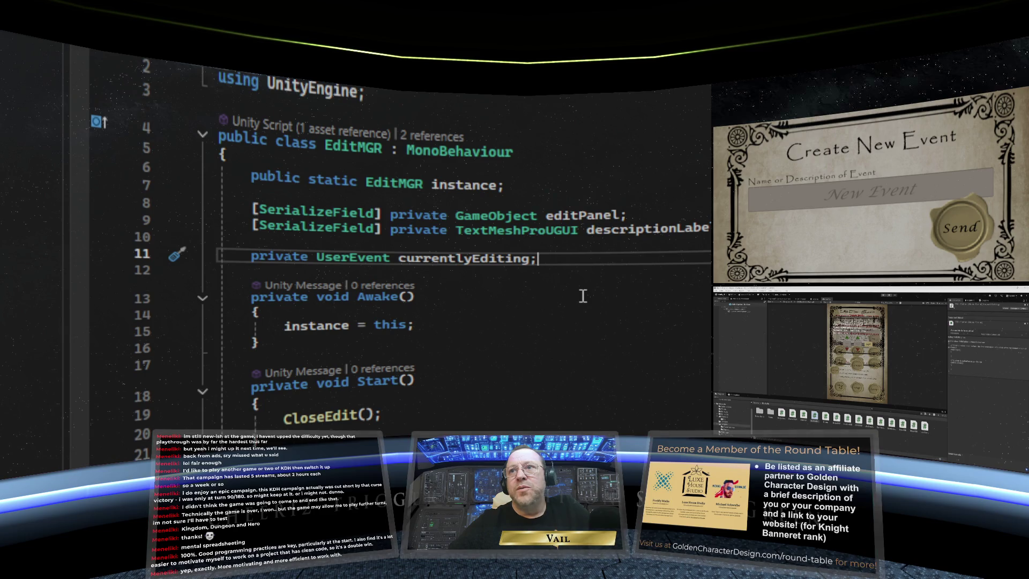
Declare '[SerializeField] private EditOption[] optionSlots;' in the EditMGR class
key(Up)
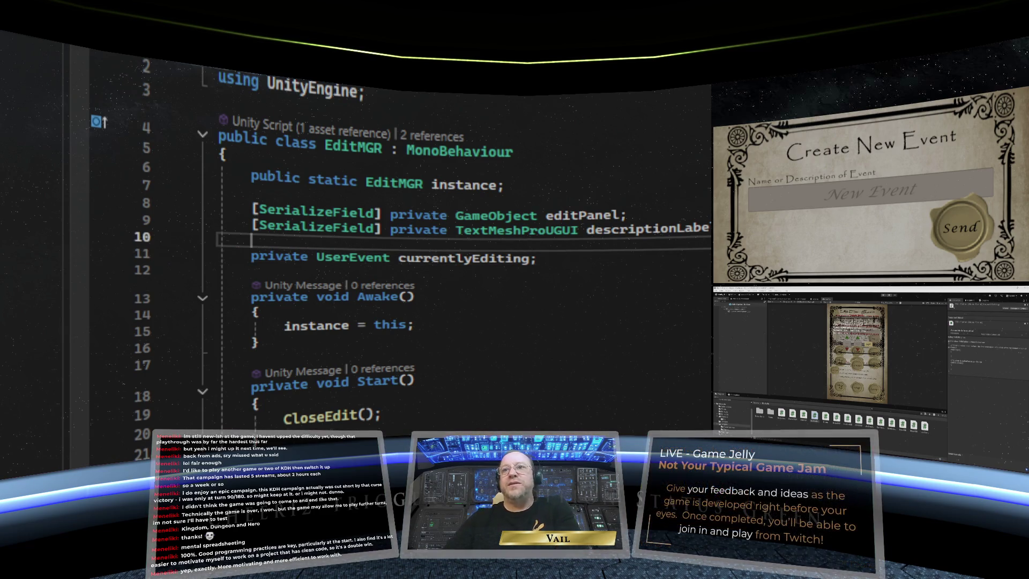
key(Return)
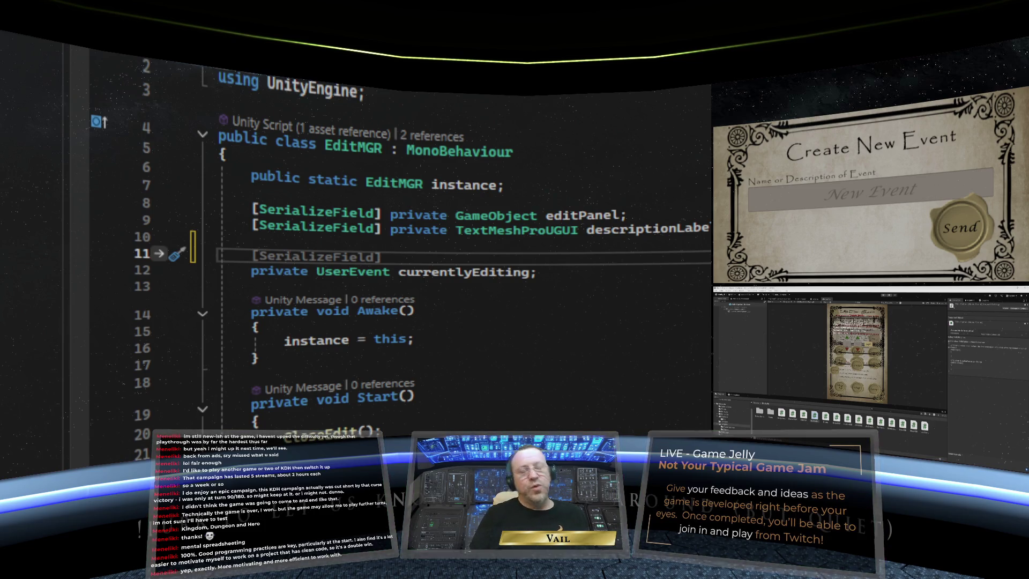
key(BackSpace)
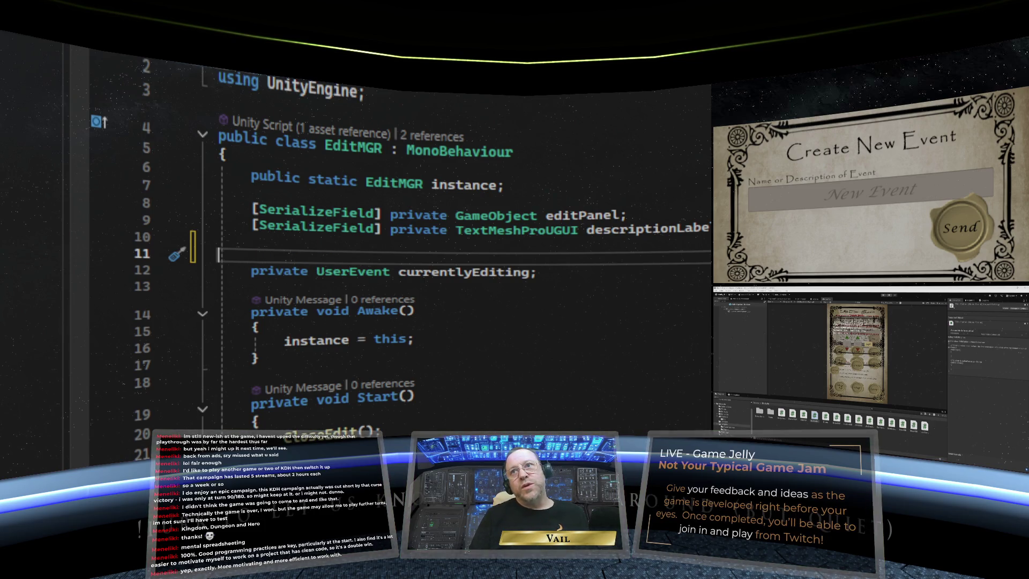
key(BackSpace)
key(Tab)
text([Serial)
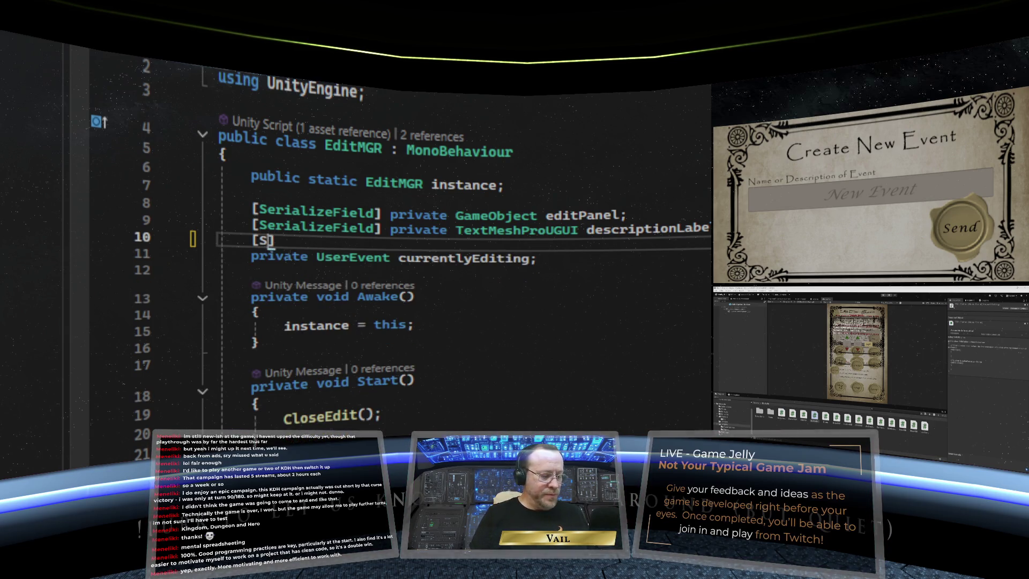
text(izeF)
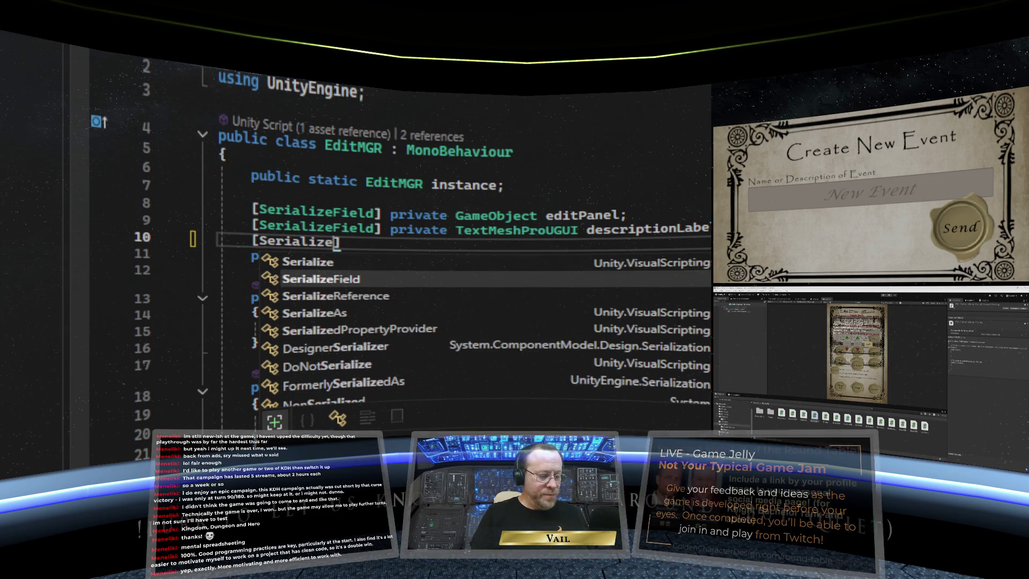
text(ield)
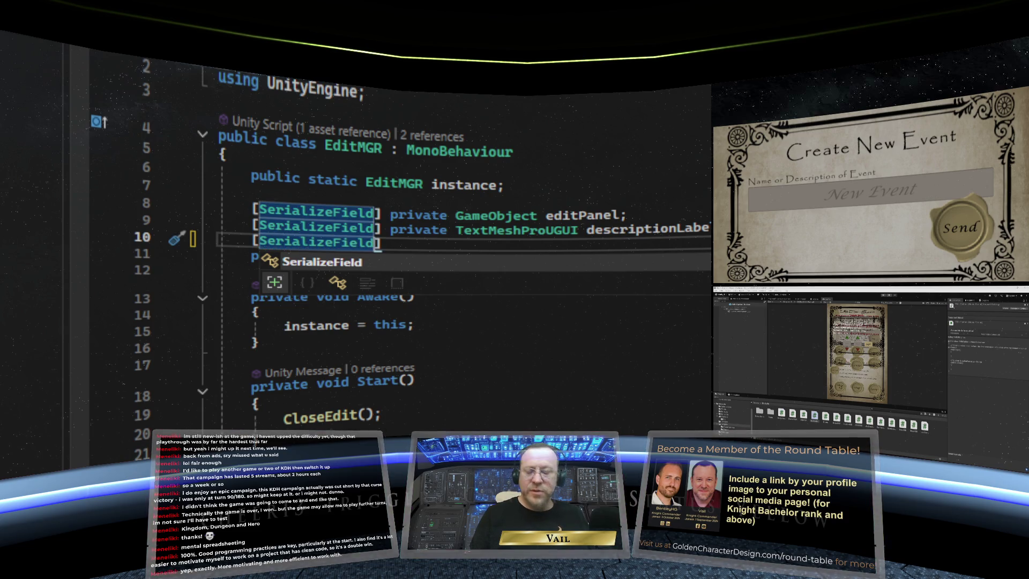
text(] )
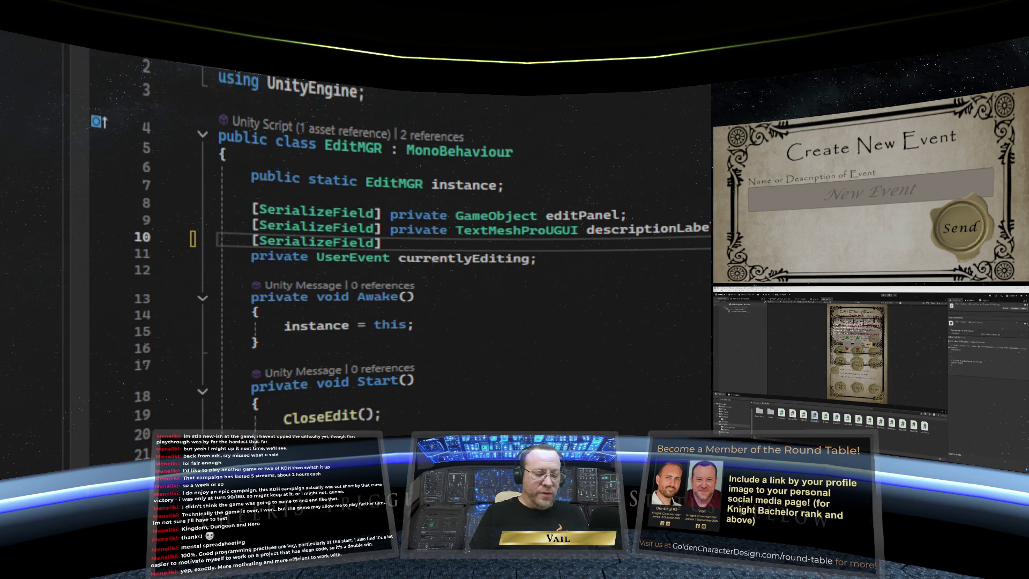
text(pivate)
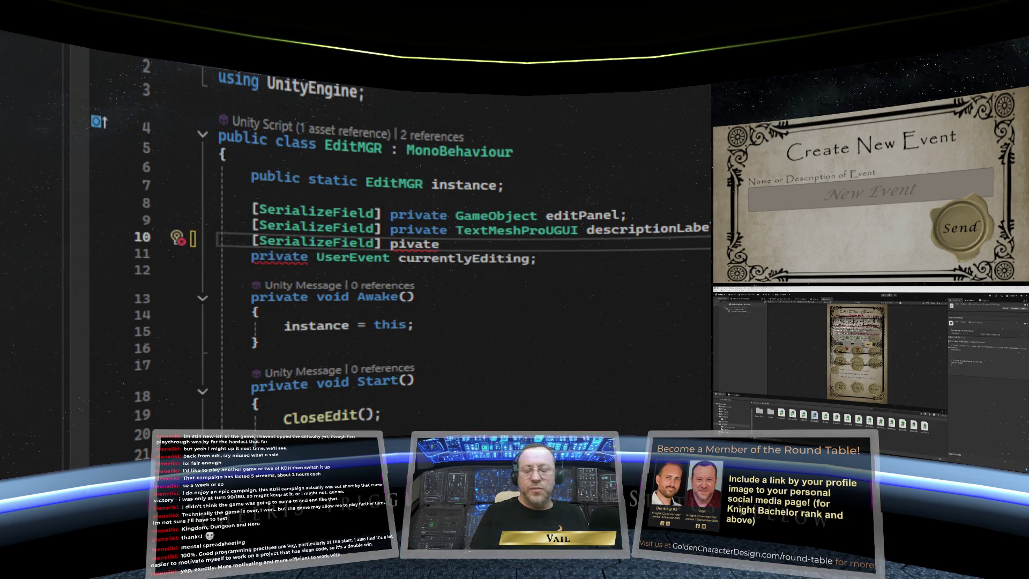
key(BackSpace)
key(BackSpace)
key(BackSpace)
key(BackSpace)
key(BackSpace)
text(rivate)
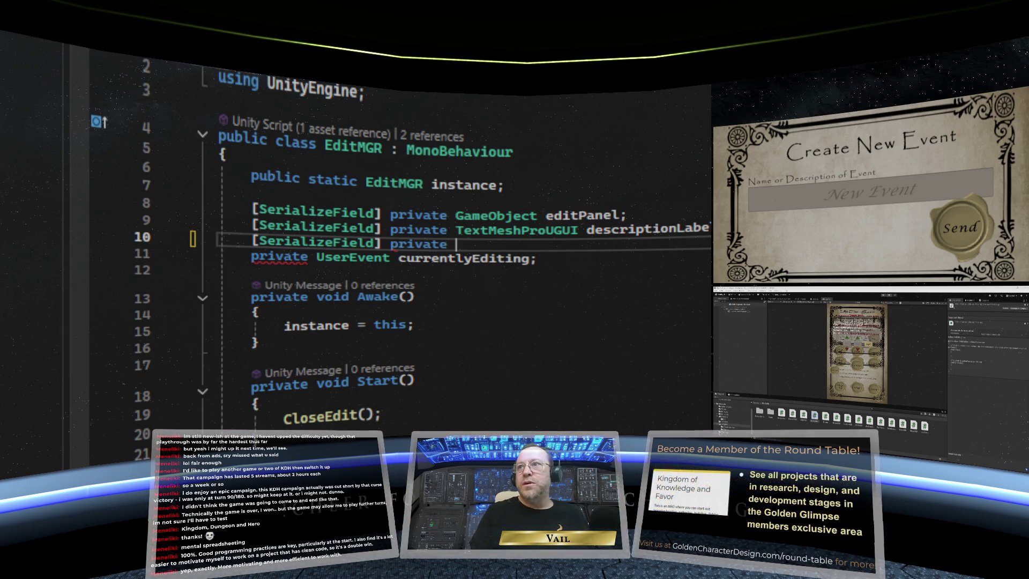
text( Edi)
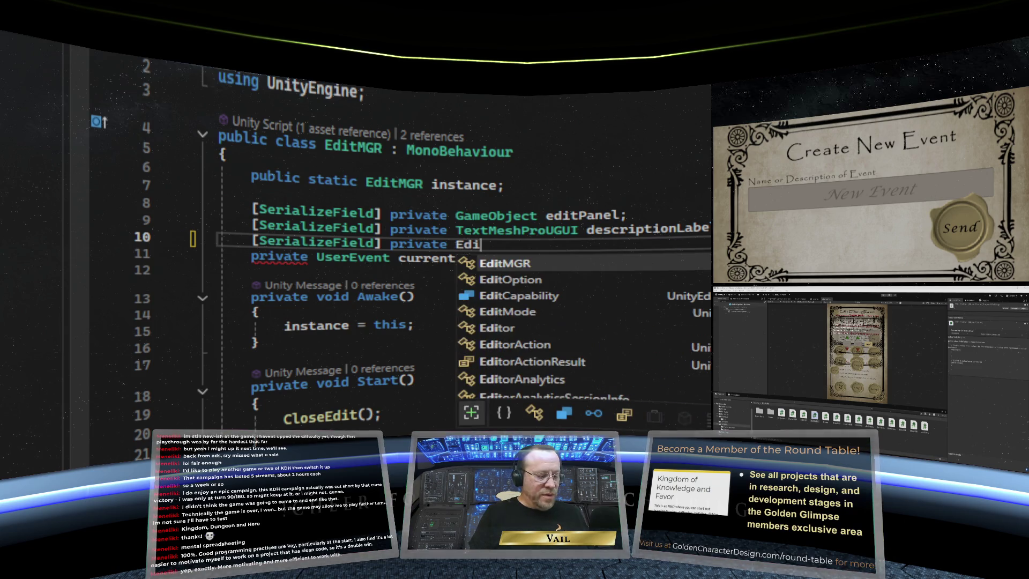
text(tOption[])
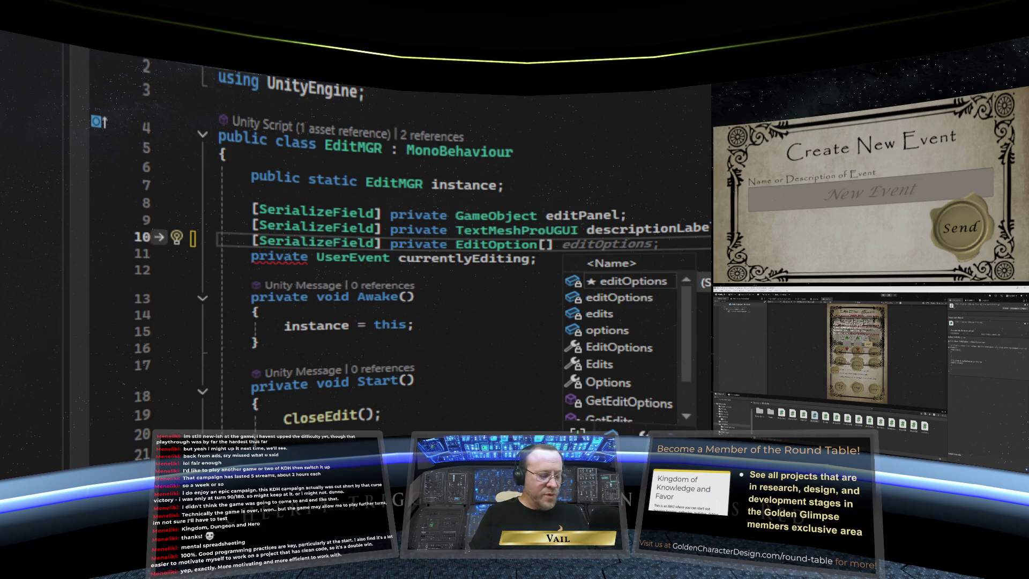
text( optionSlot)
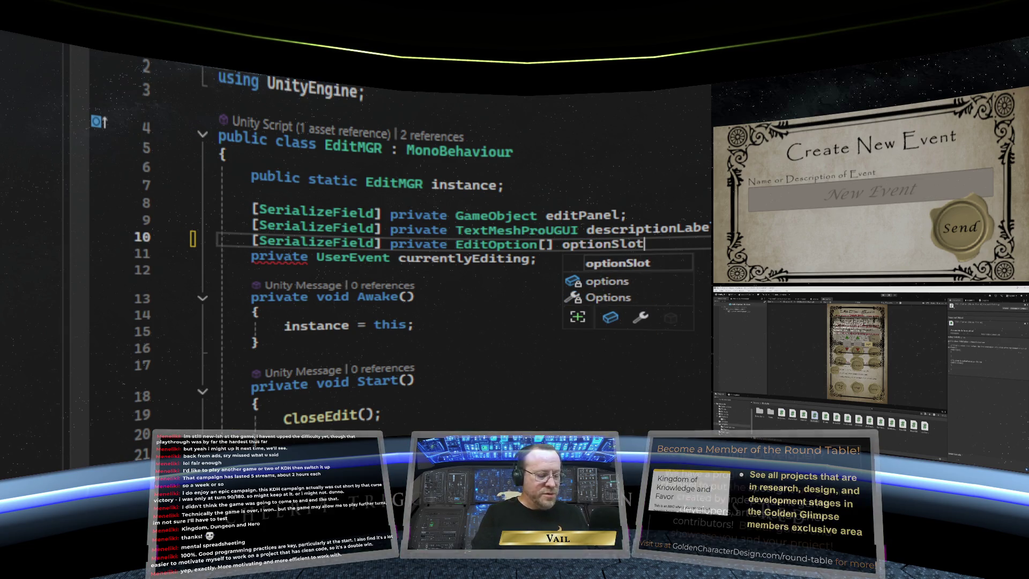
text(s;)
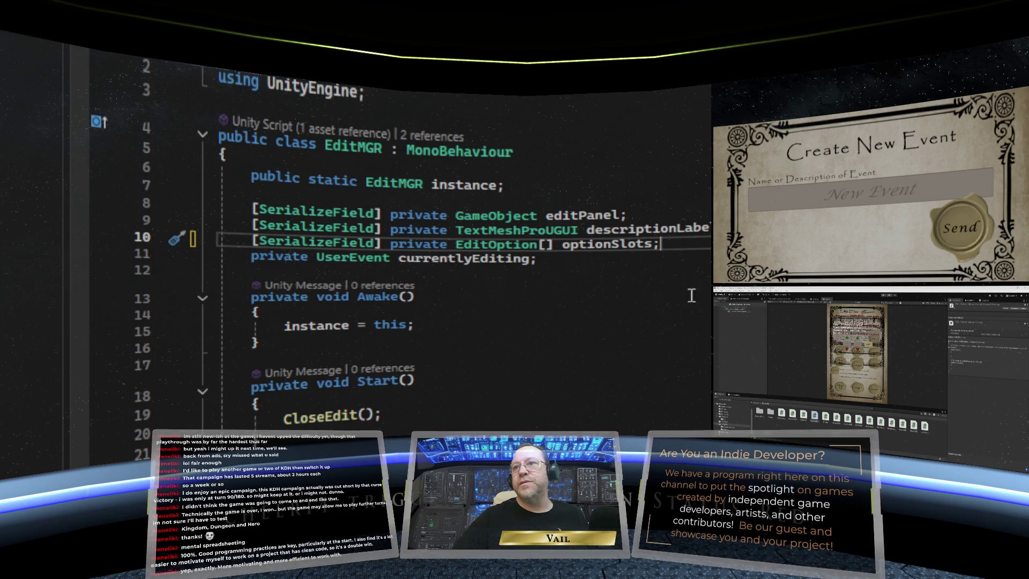
click(619, 263)
Cut the optionSlots declaration and paste it above the editPanel field
drag(662, 244, 127, 225)
click(137, 236)
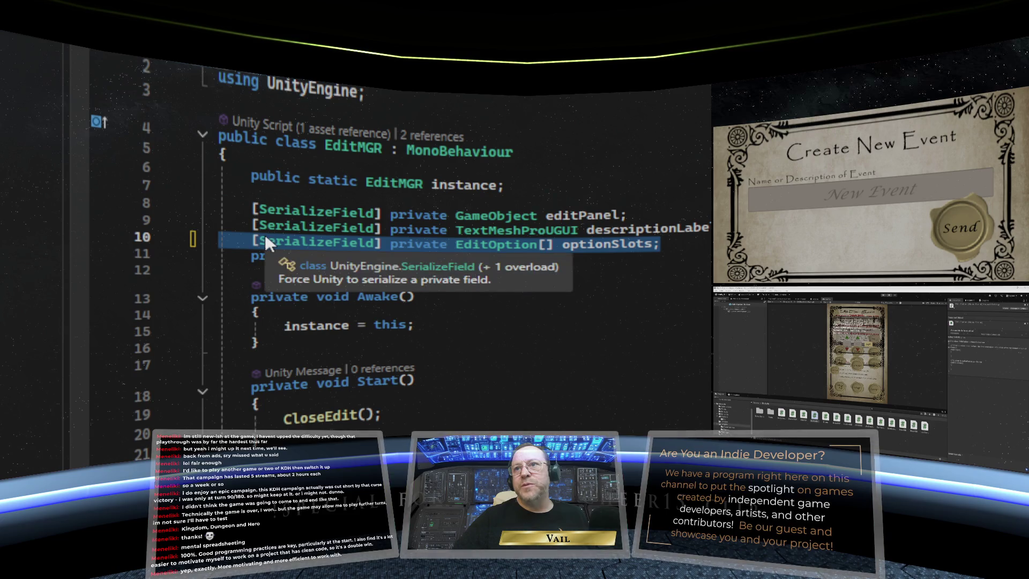
right_click(265, 234)
key(Escape)
key(ctrl+x)
click(292, 190)
key(Return)
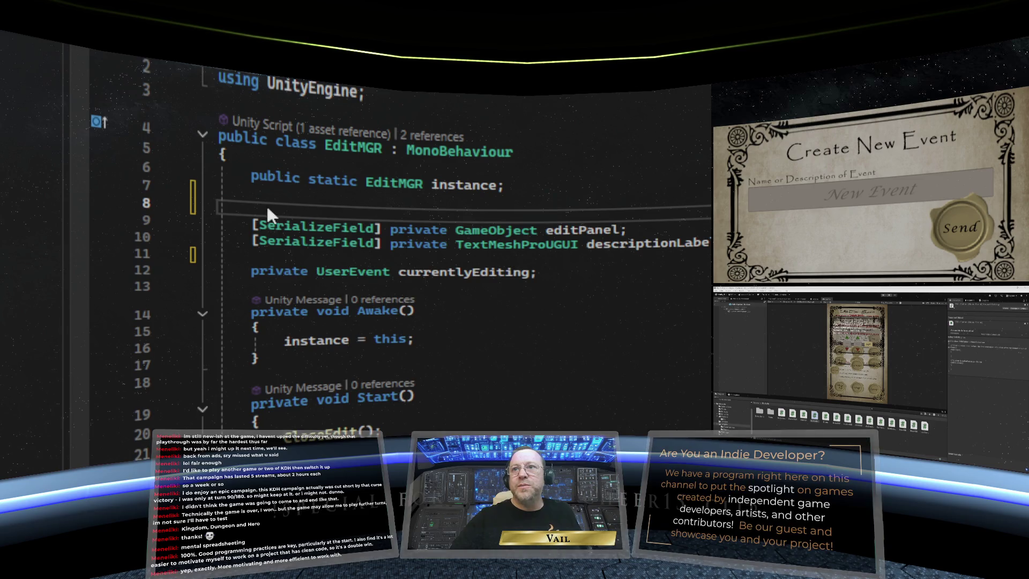
right_click(267, 209)
key(Escape)
key(ctrl+v)
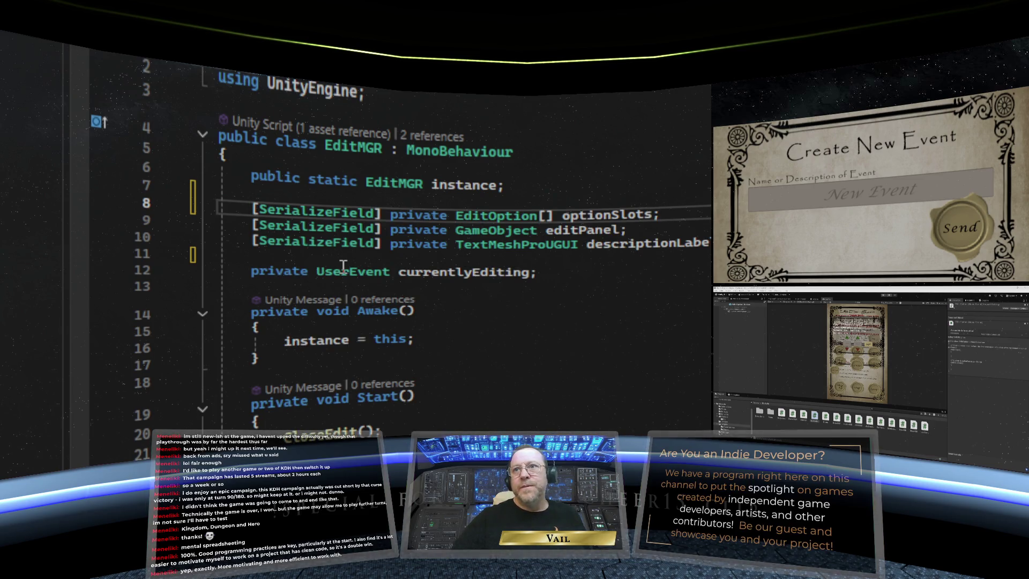
click(313, 261)
click(137, 286)
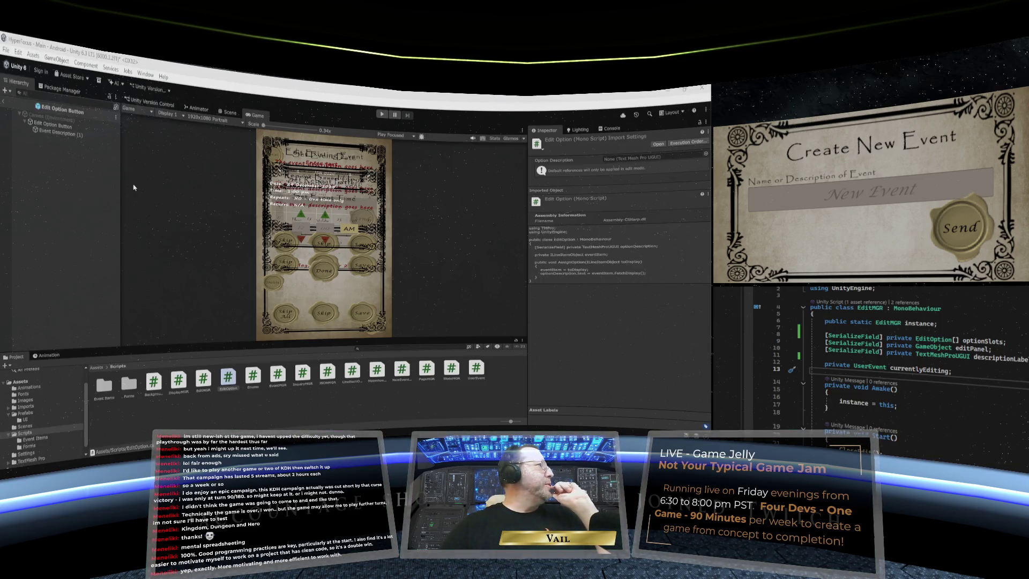
Exit prefab mode, select Edit Manager, and expand its empty Option Slots list
click(227, 111)
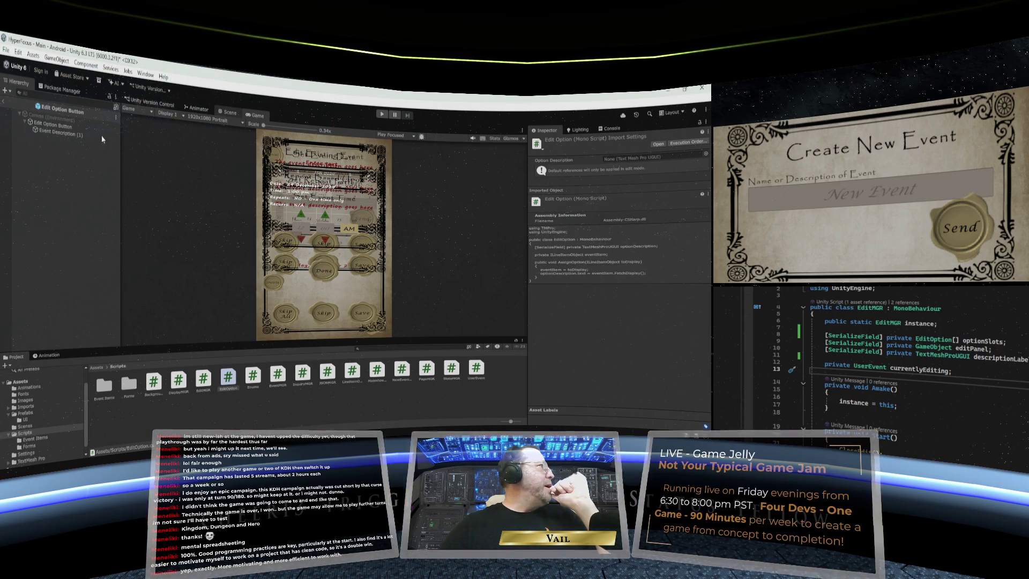
click(4, 105)
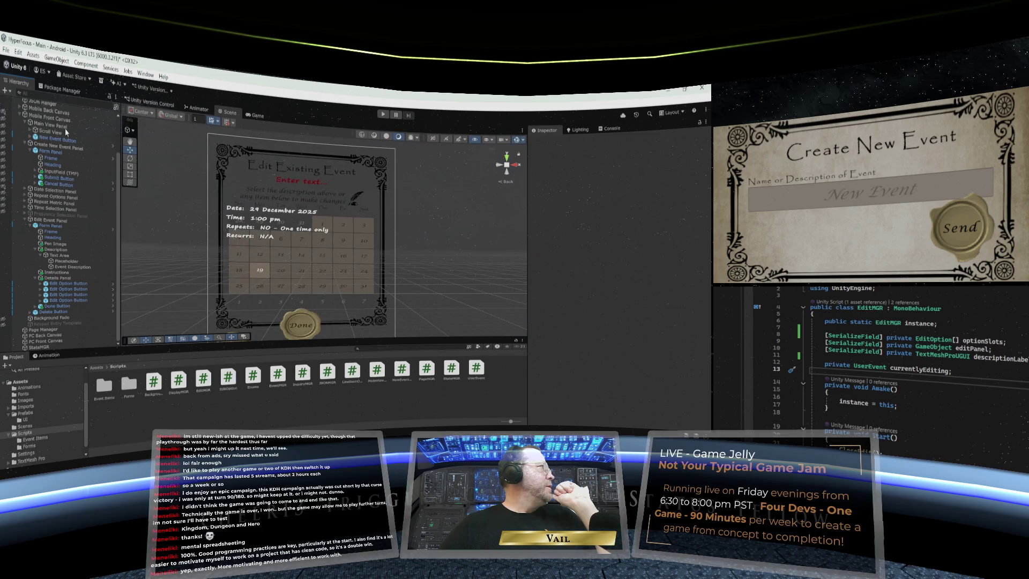
scroll(47, 122, up, 2)
click(41, 128)
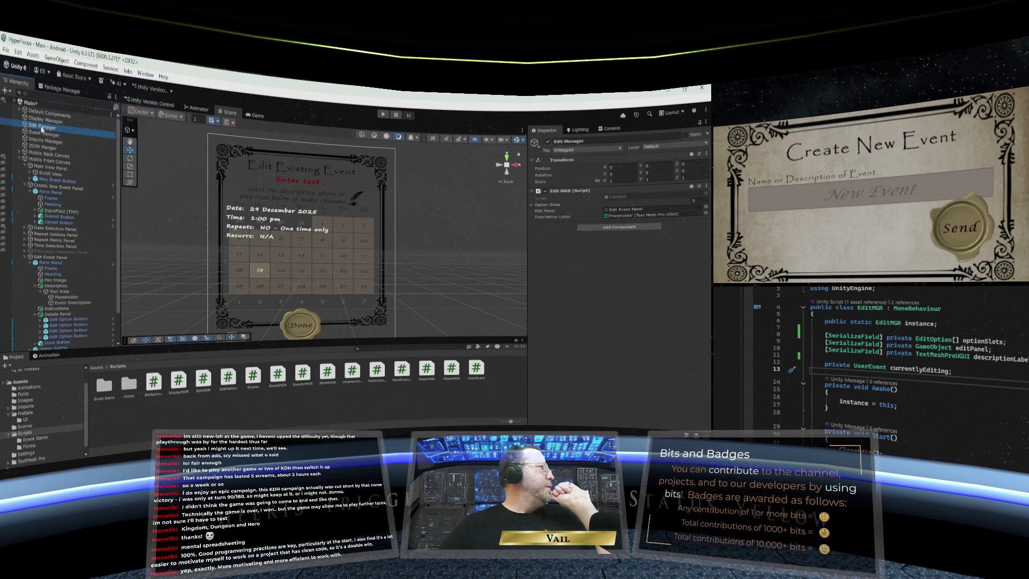
click(541, 206)
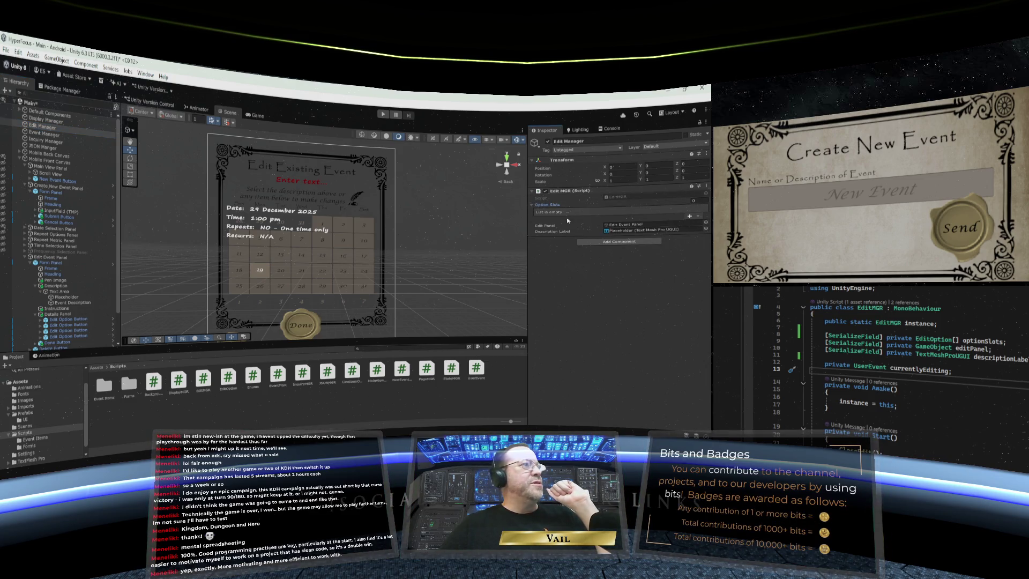
scroll(67, 294, down, 2)
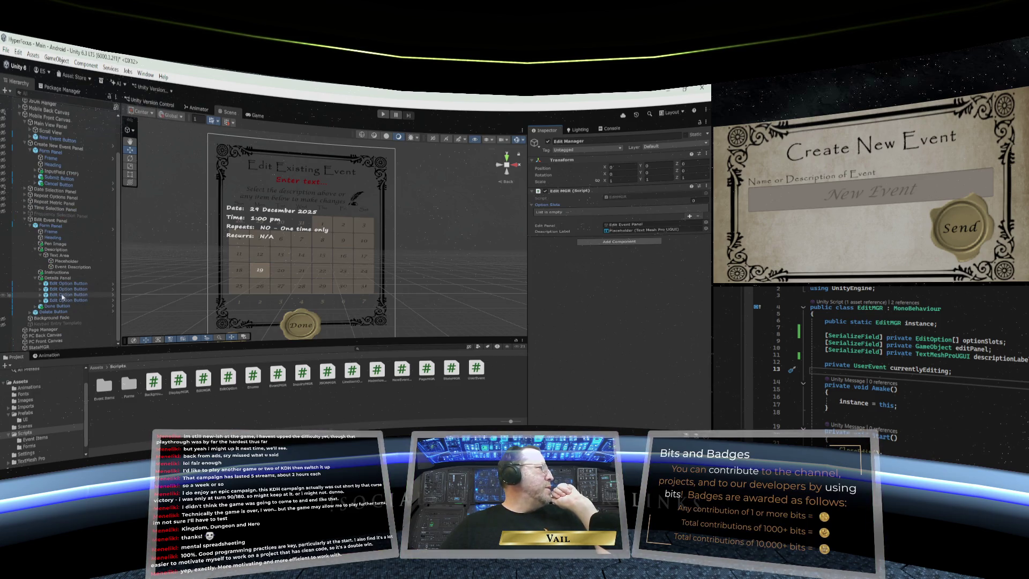
right_click(62, 299)
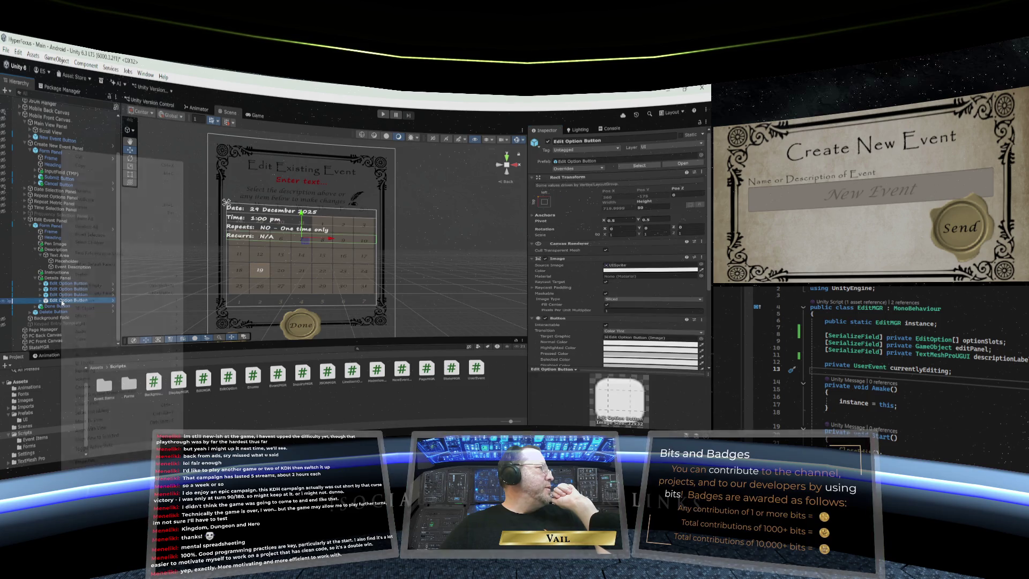
Duplicate the Edit Option Button twice in the Hierarchy
click(92, 200)
right_click(63, 305)
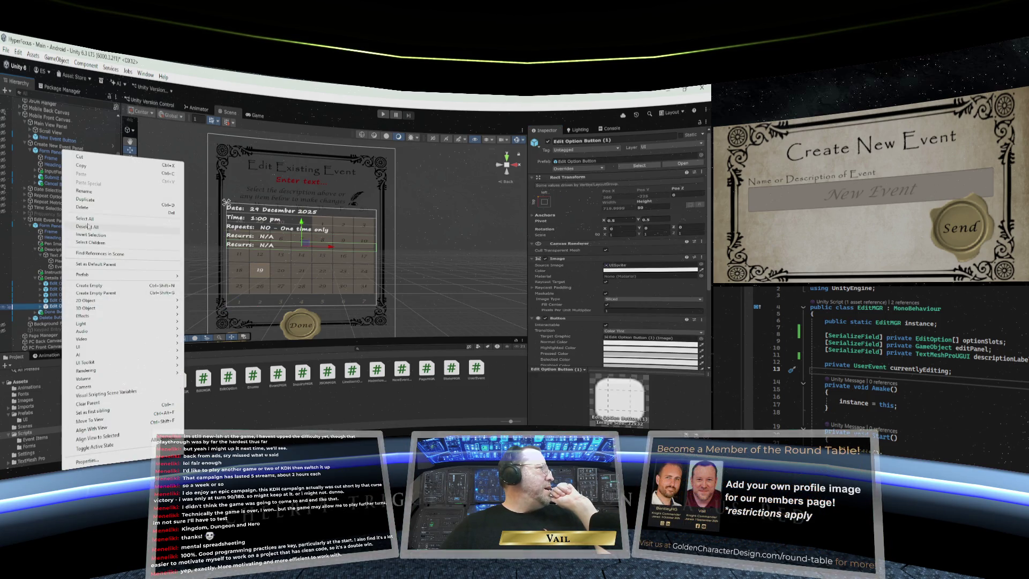
click(89, 199)
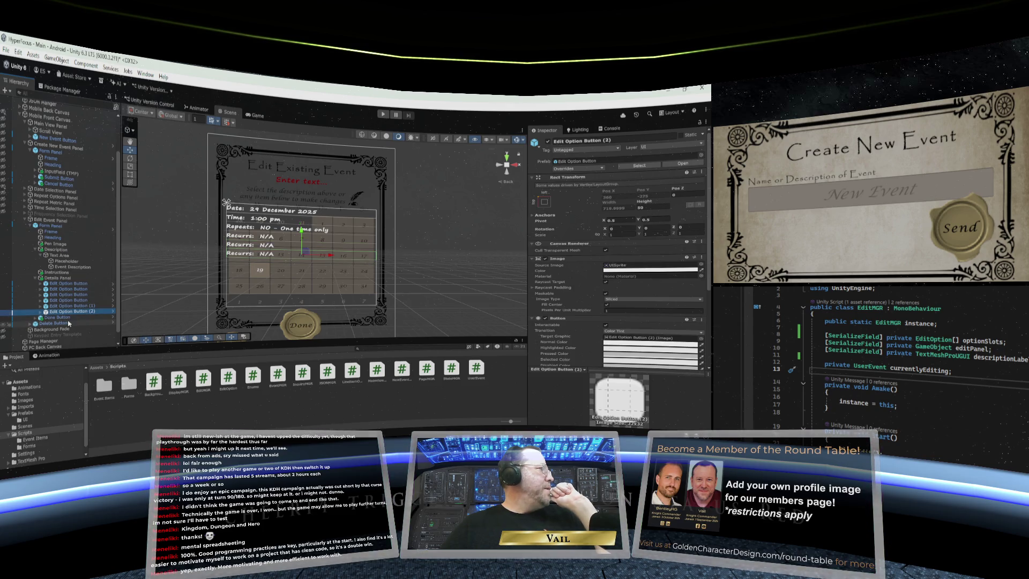
Reorder the option buttons so Repeats sits lower, then select Event Description (1)
click(64, 283)
click(64, 290)
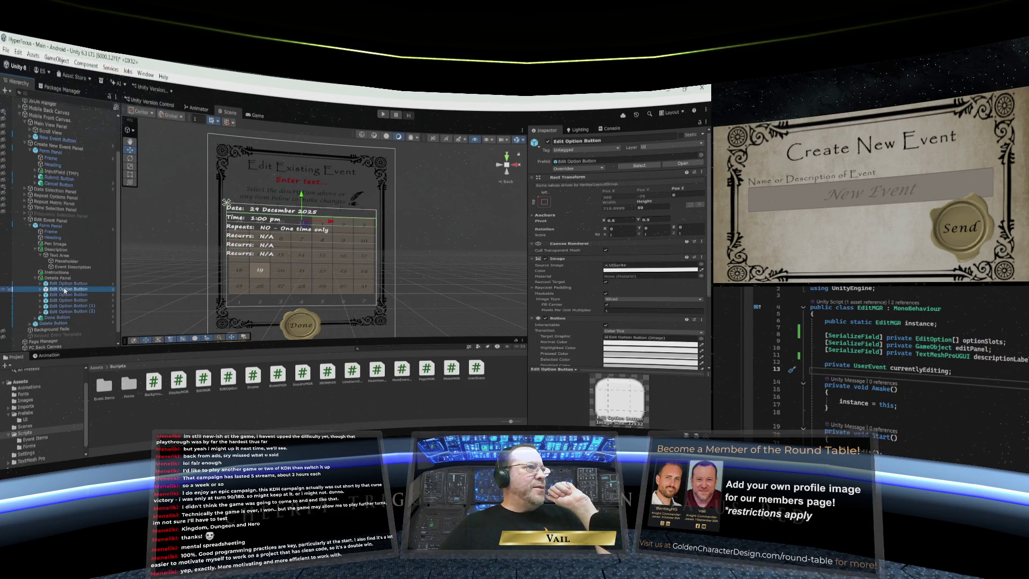
scroll(80, 289, down, 1)
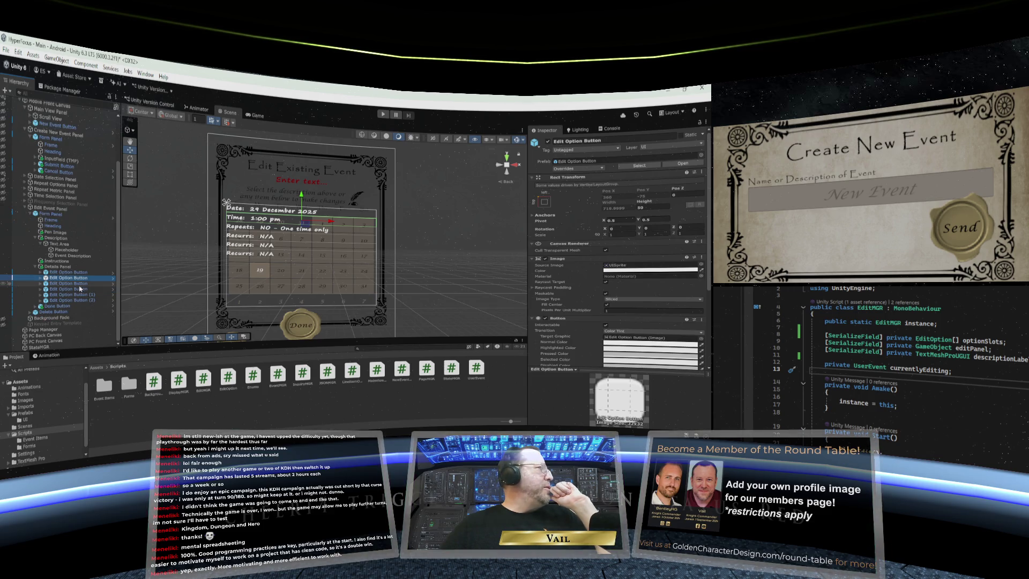
click(54, 295)
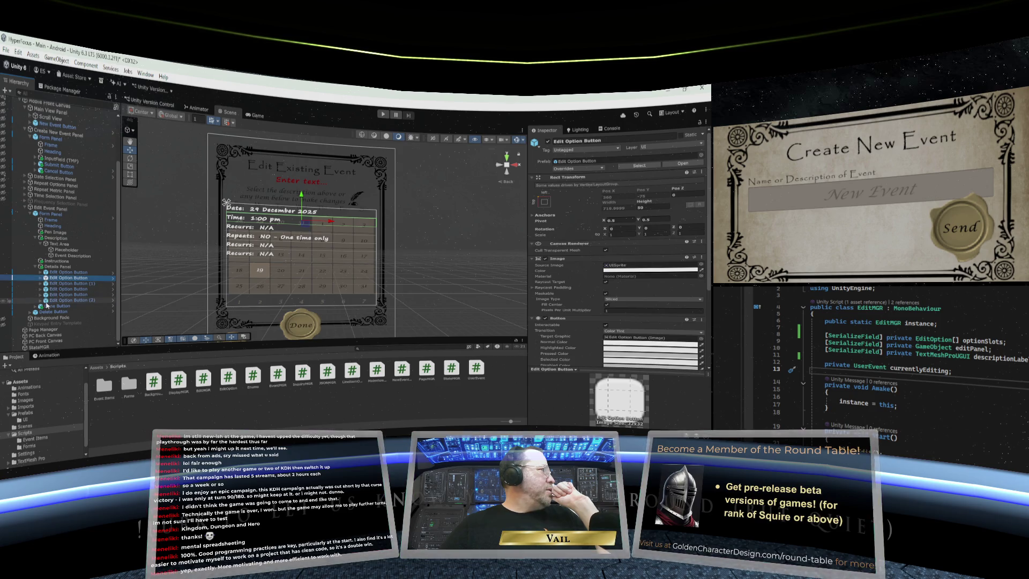
drag(47, 302, 48, 289)
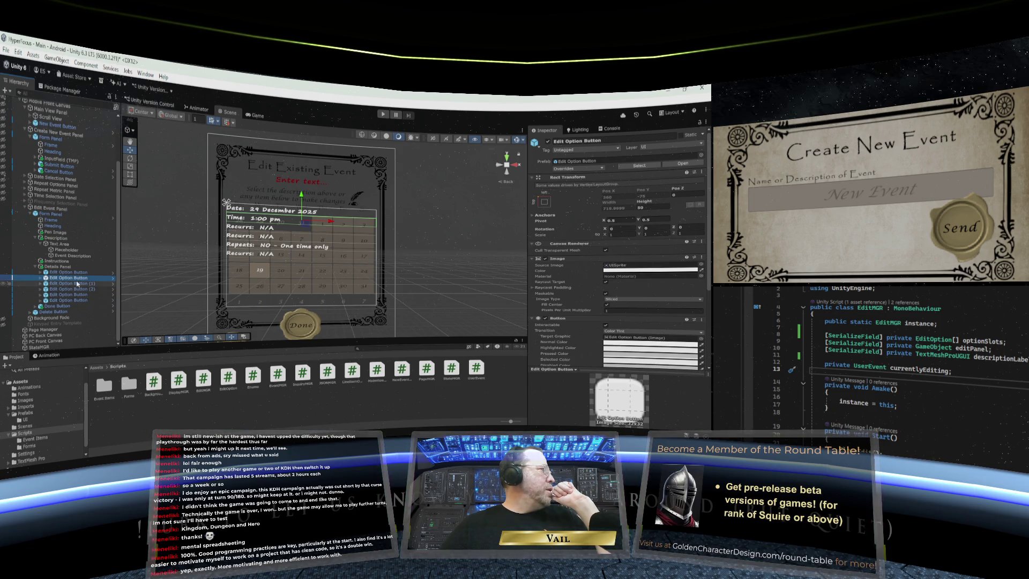
click(66, 284)
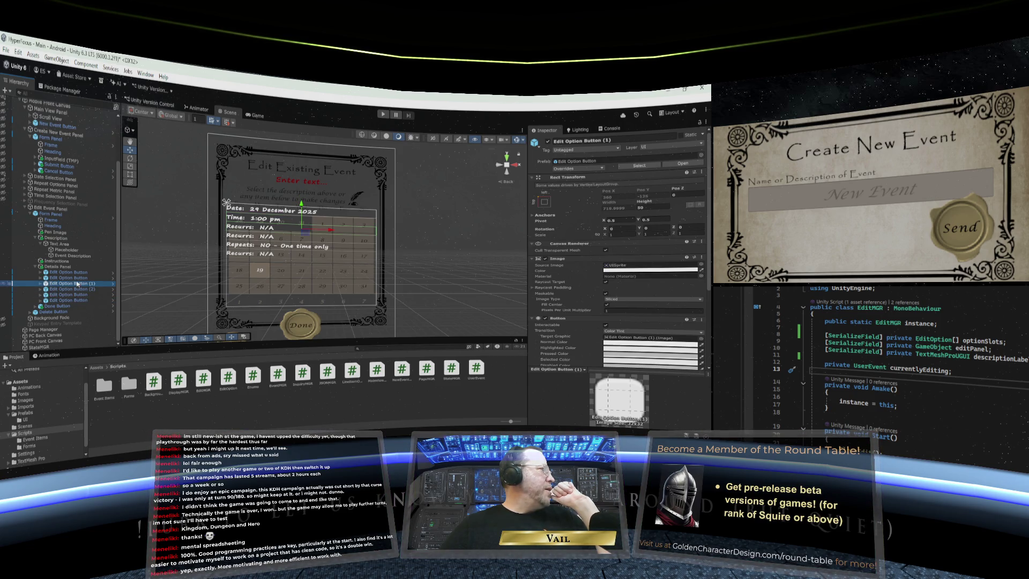
click(40, 283)
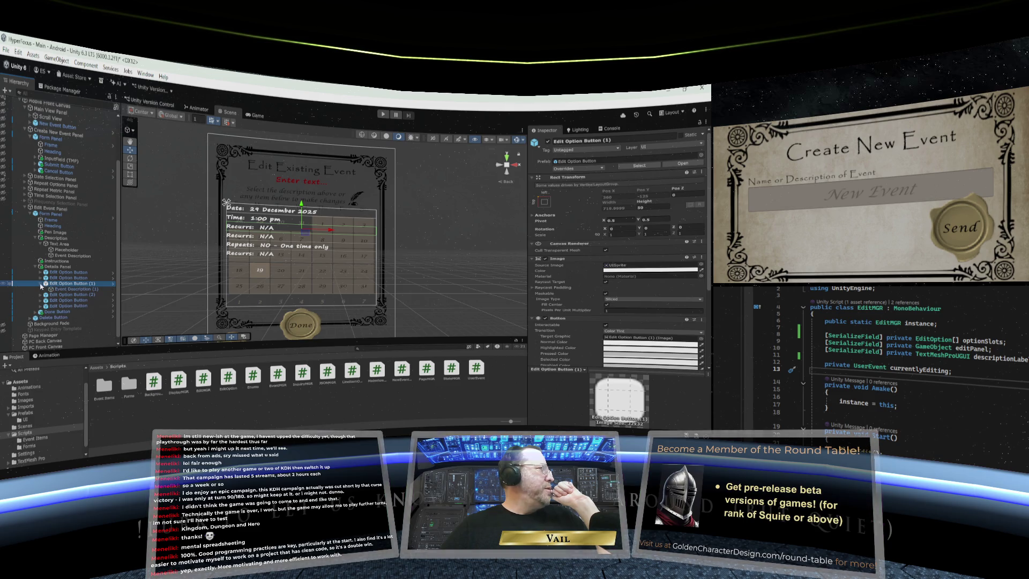
click(75, 289)
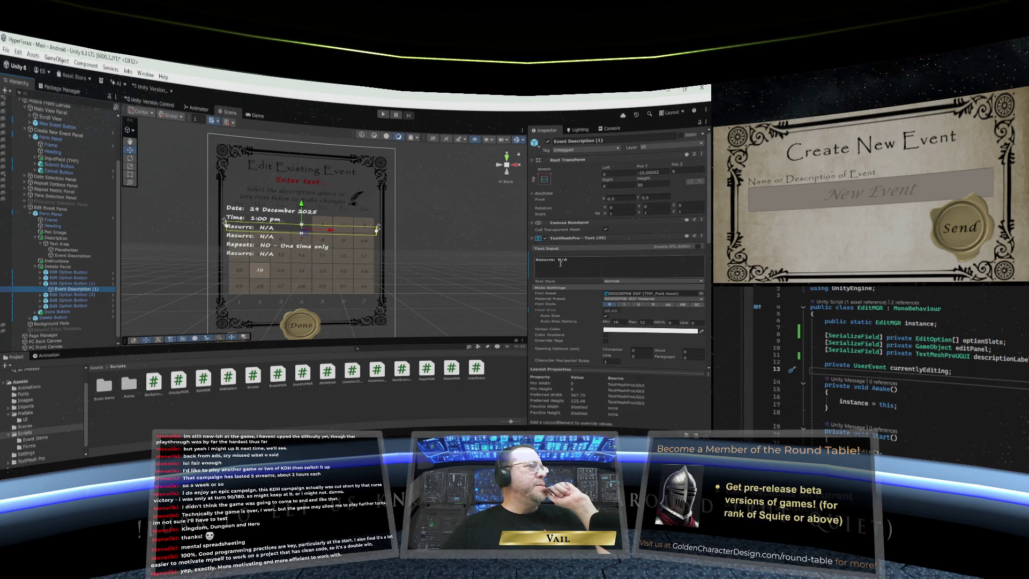
drag(582, 260, 527, 263)
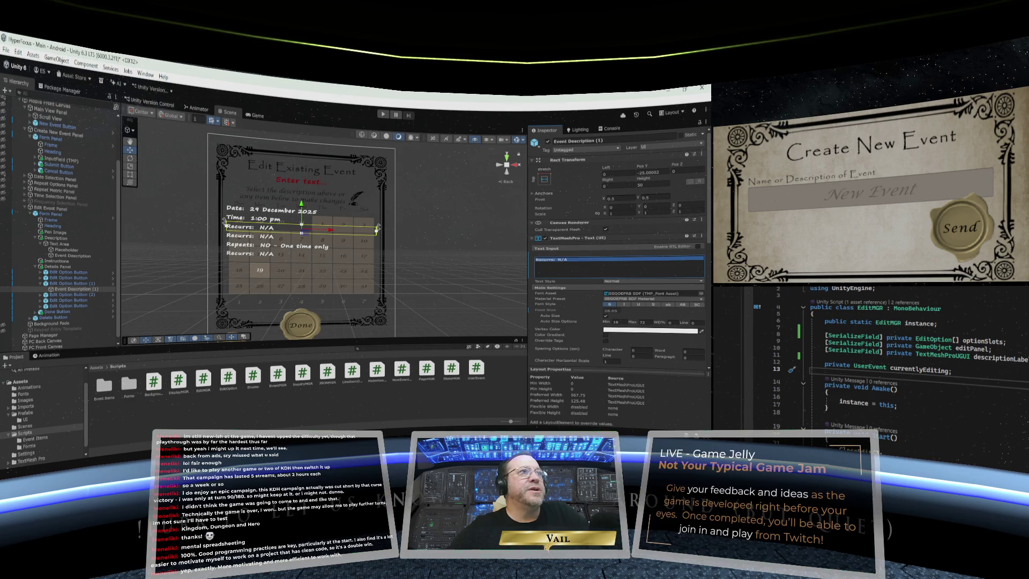
key(Escape)
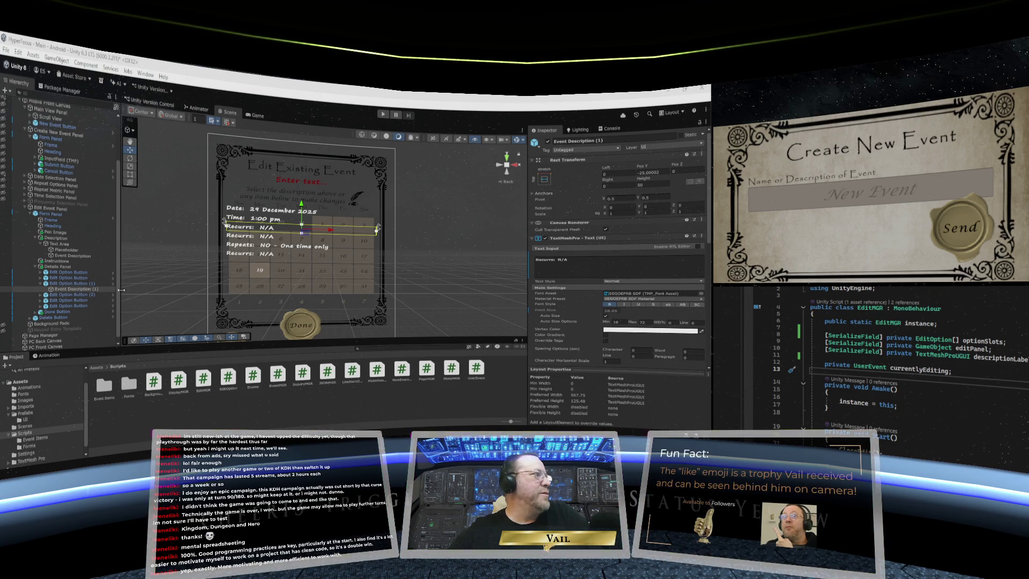
click(73, 284)
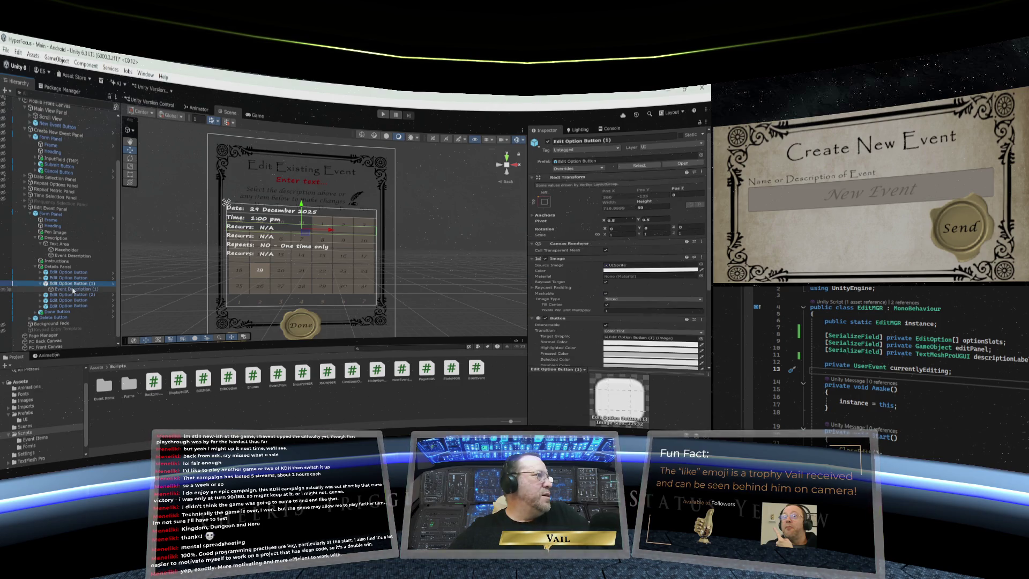
Inspect Edit Option Button (1) and its Event Description (1) text, then switch to EditOption.cs
click(74, 289)
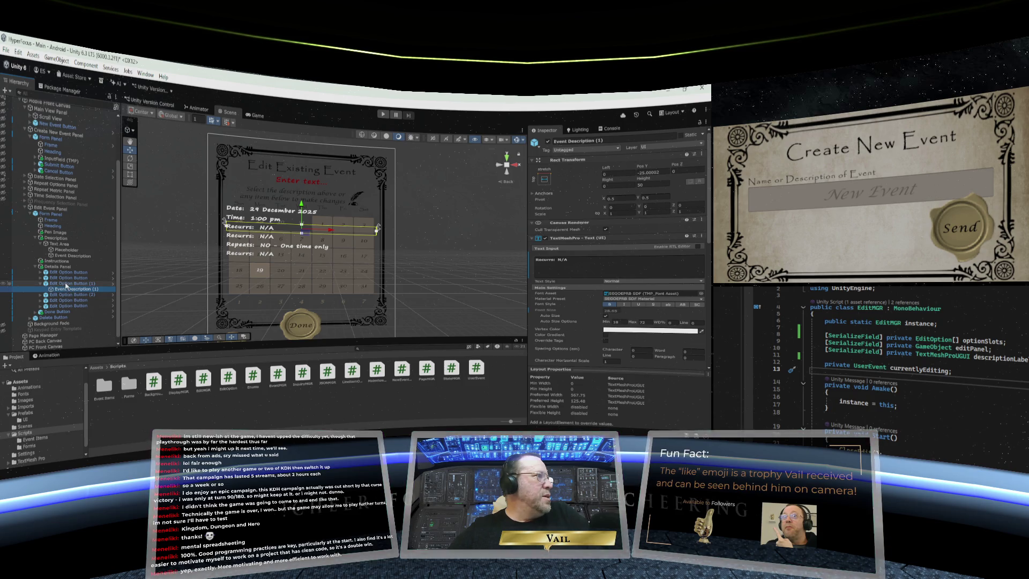
click(66, 284)
click(68, 289)
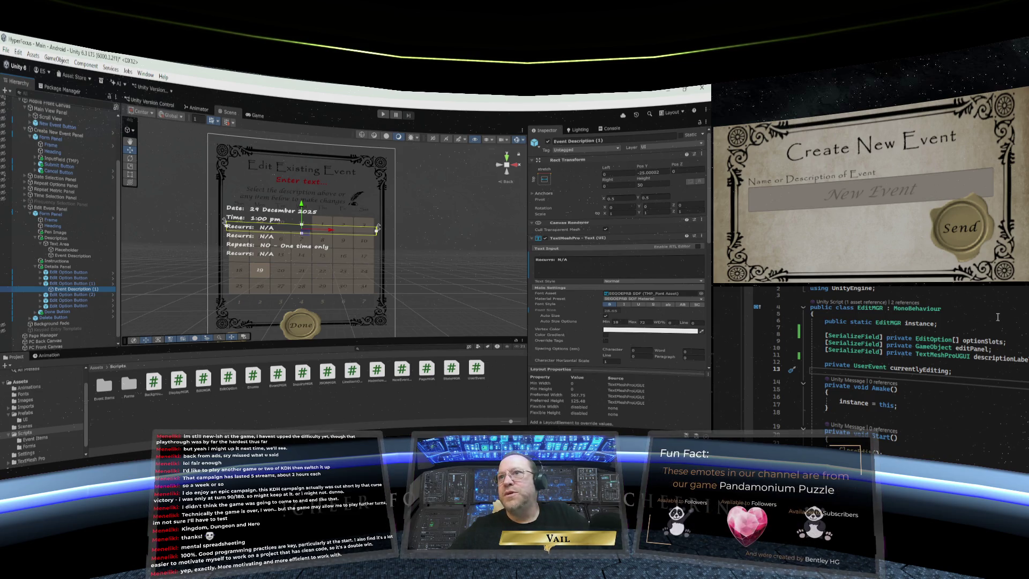
key(ctrl+Tab)
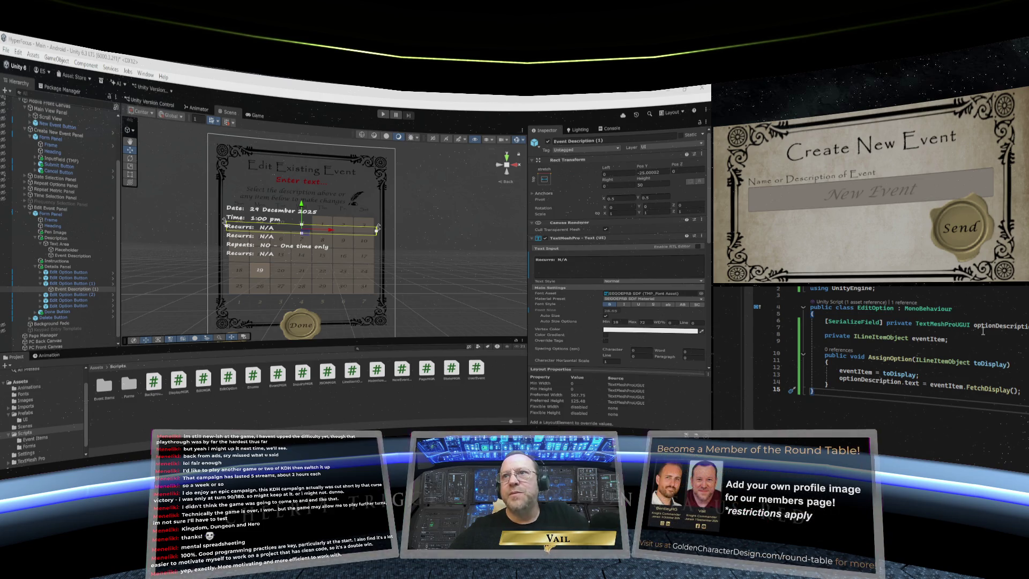
click(920, 317)
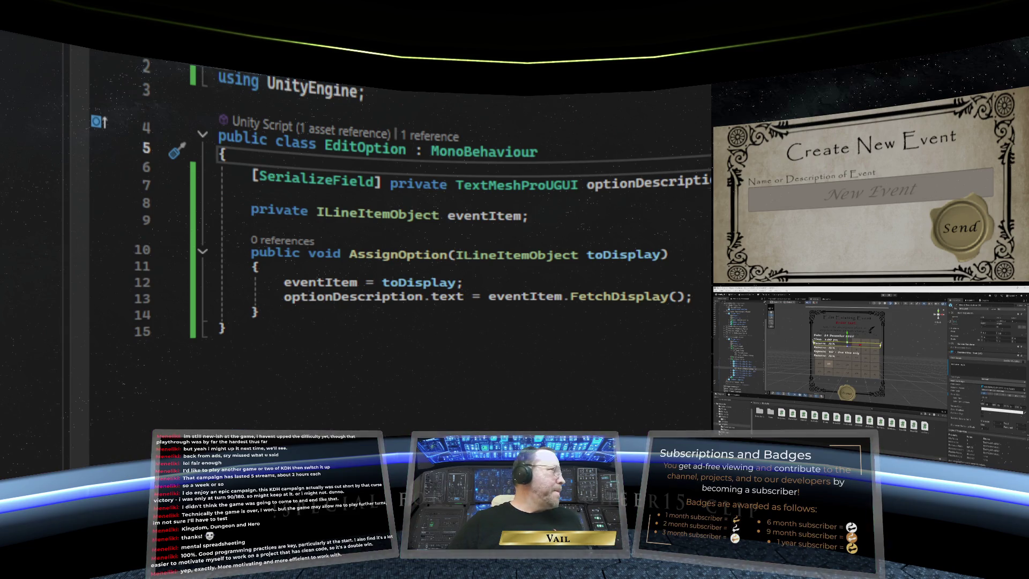
Add a 'public string optionLabel;' field at the top of the EditOption class
click(225, 174)
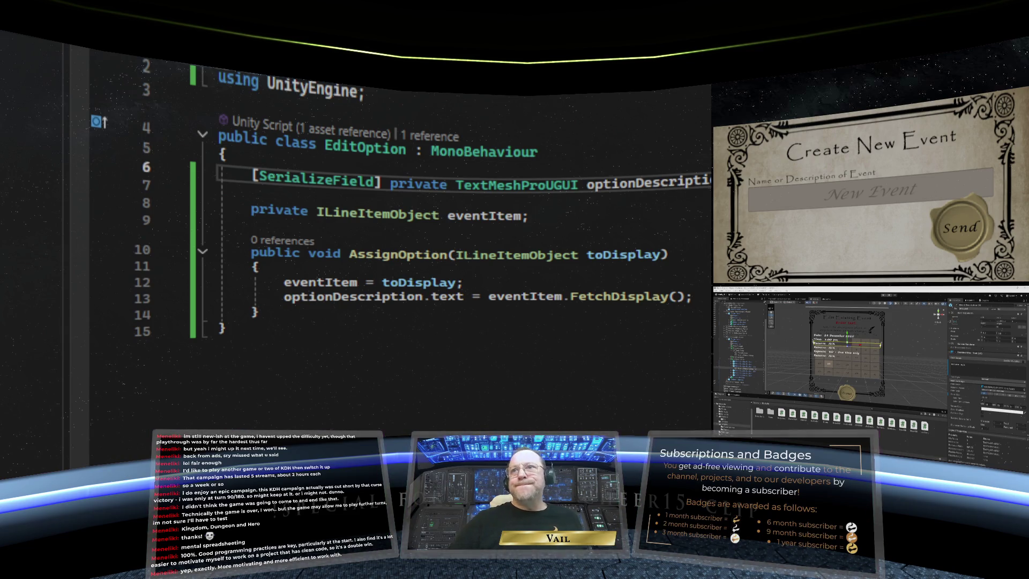
key(Return)
text(publi)
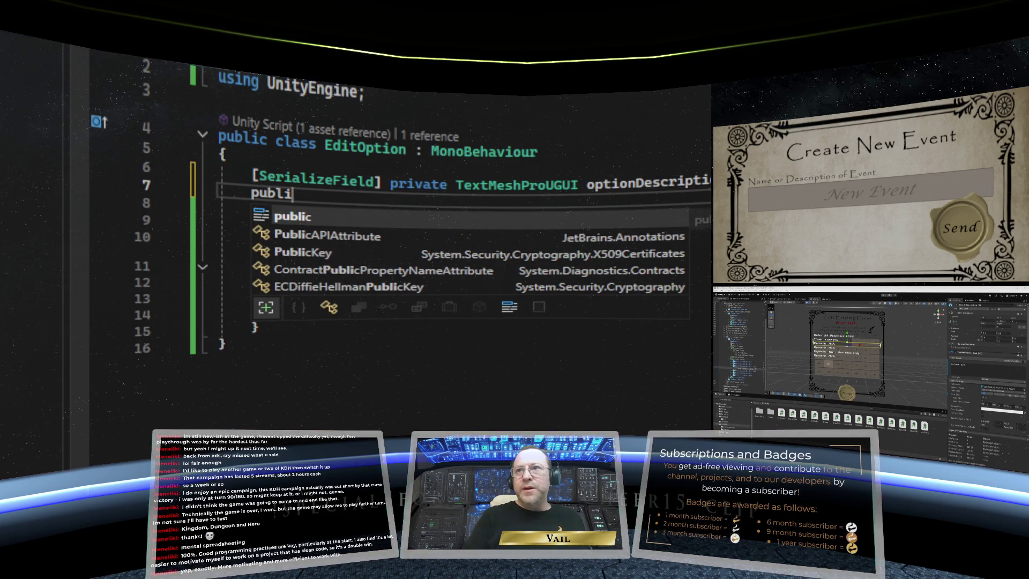
key(Tab)
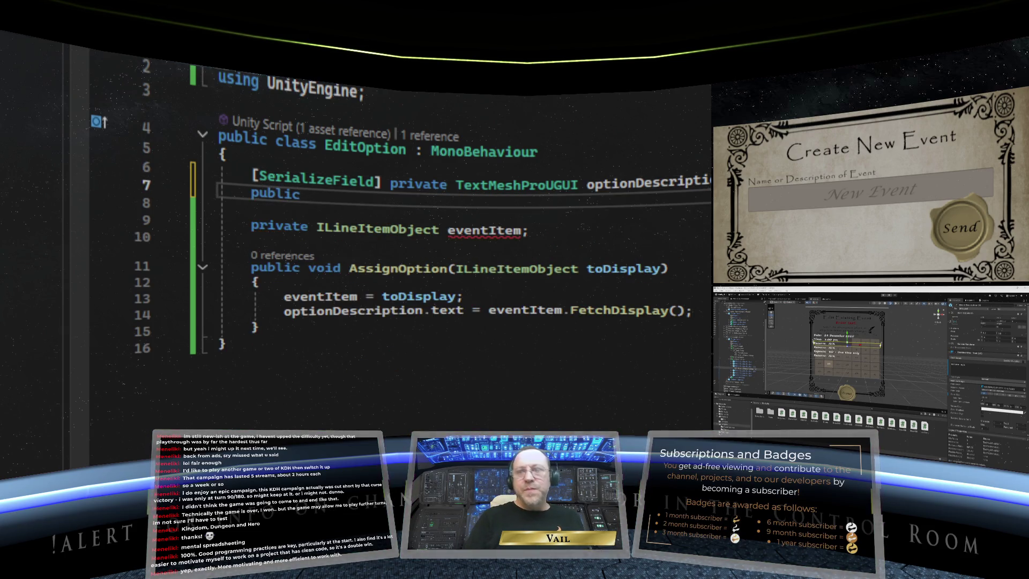
key(BackSpace)
key(BackSpace)
key(BackSpace)
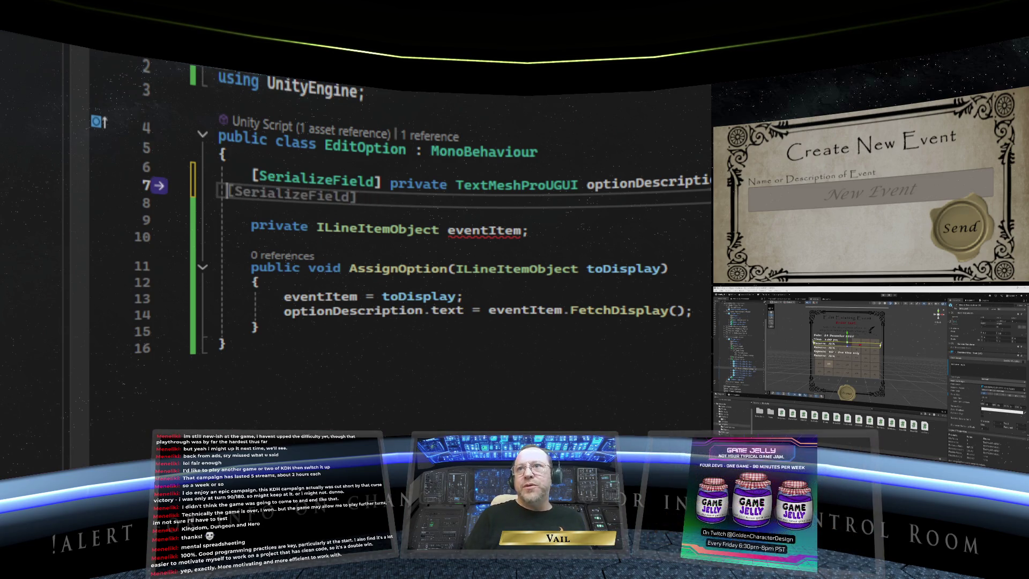
key(BackSpace)
click(463, 170)
key(Return)
text(pu)
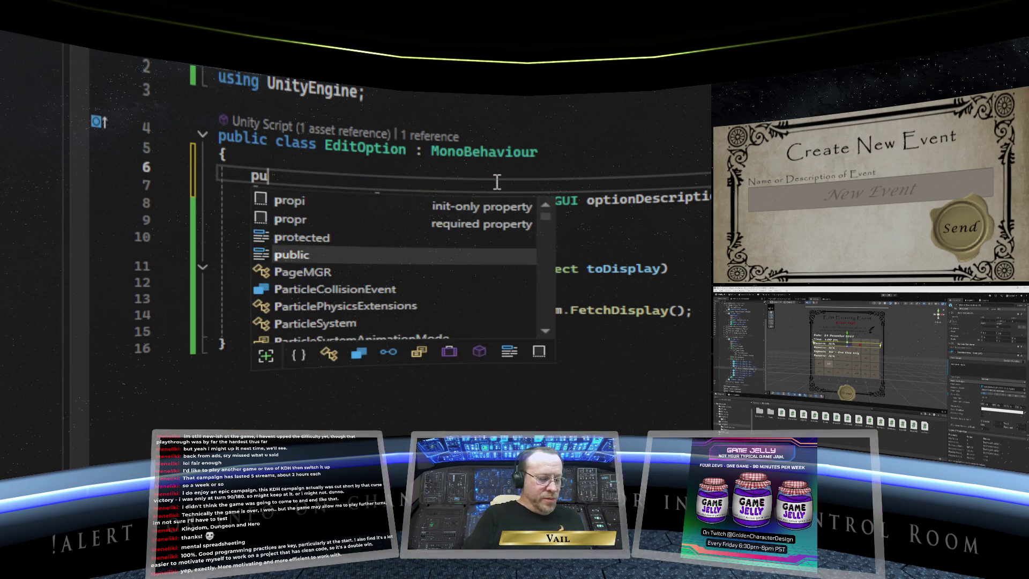
text(blic string)
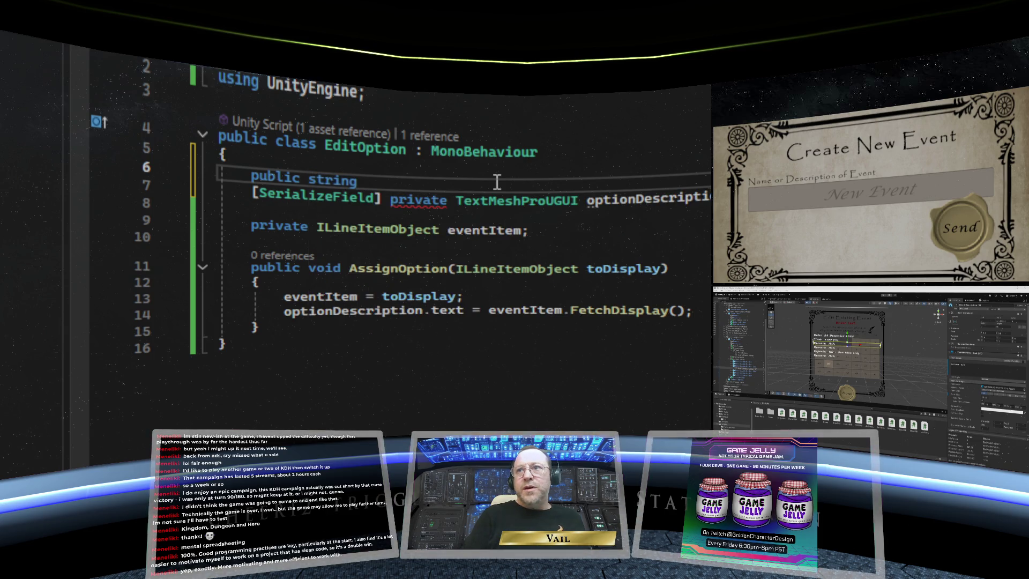
text( option)
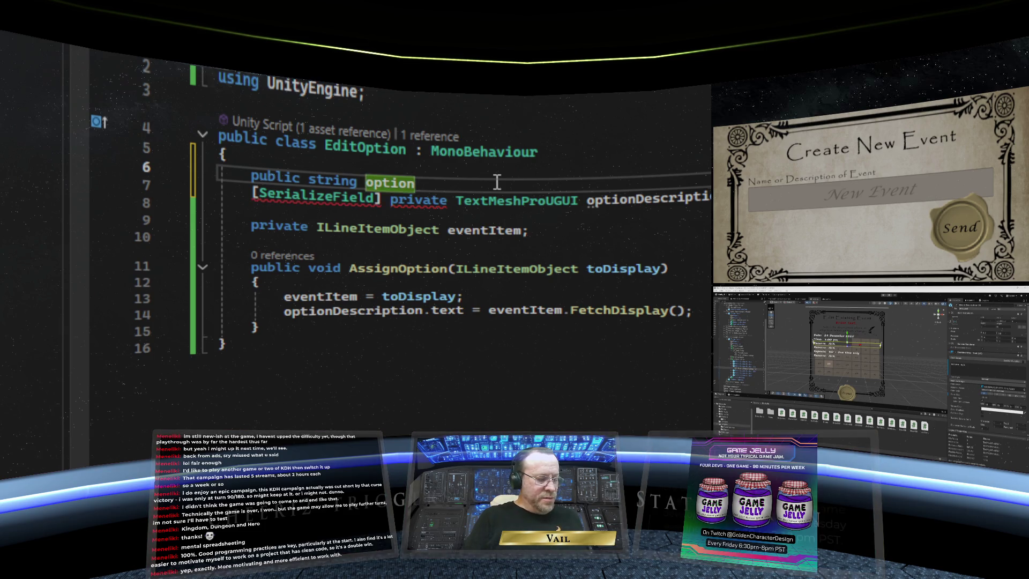
text(Label)
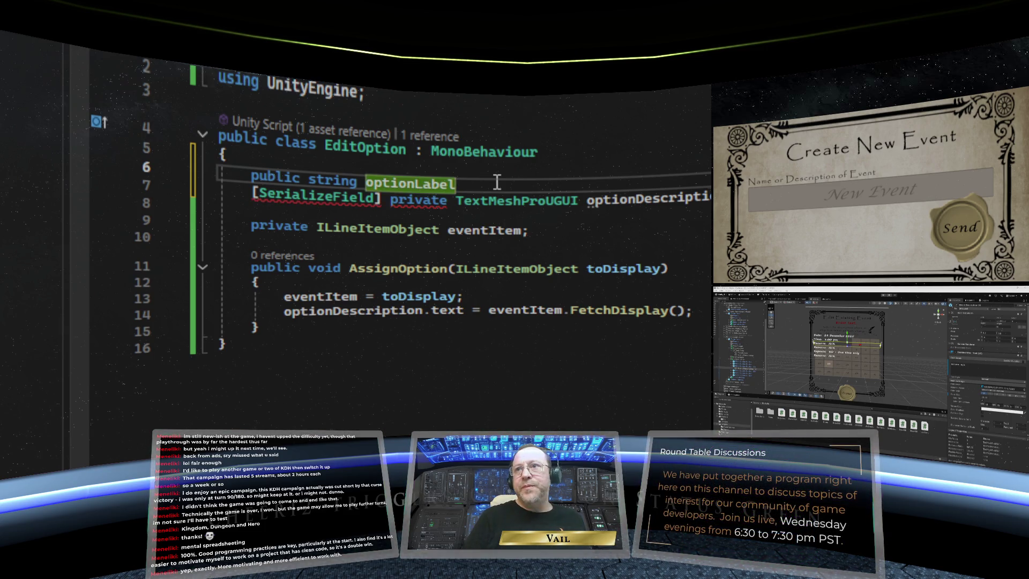
text(;)
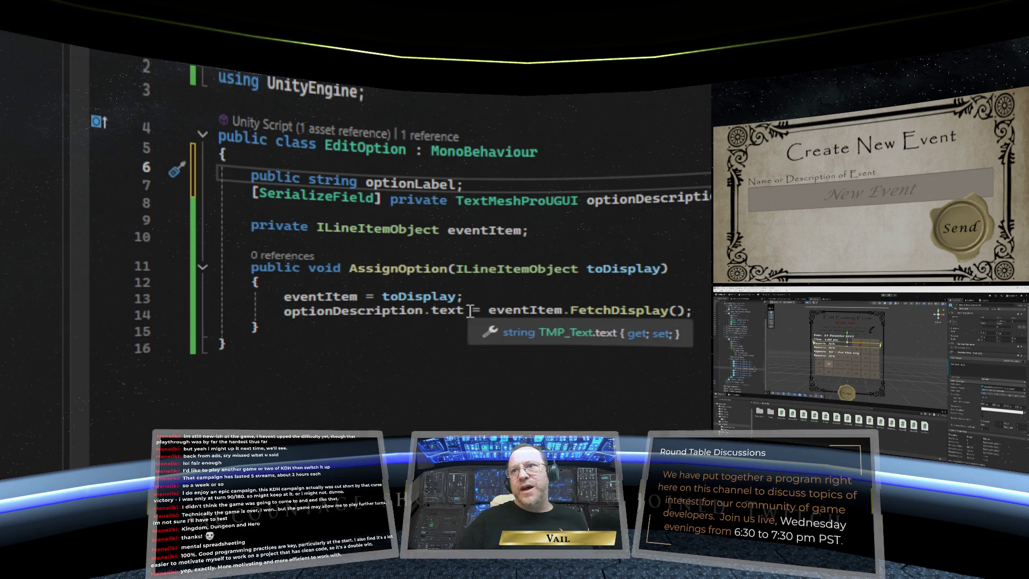
Prefix the description text with optionLabel + ": " before eventItem.FetchDisplay()
click(489, 312)
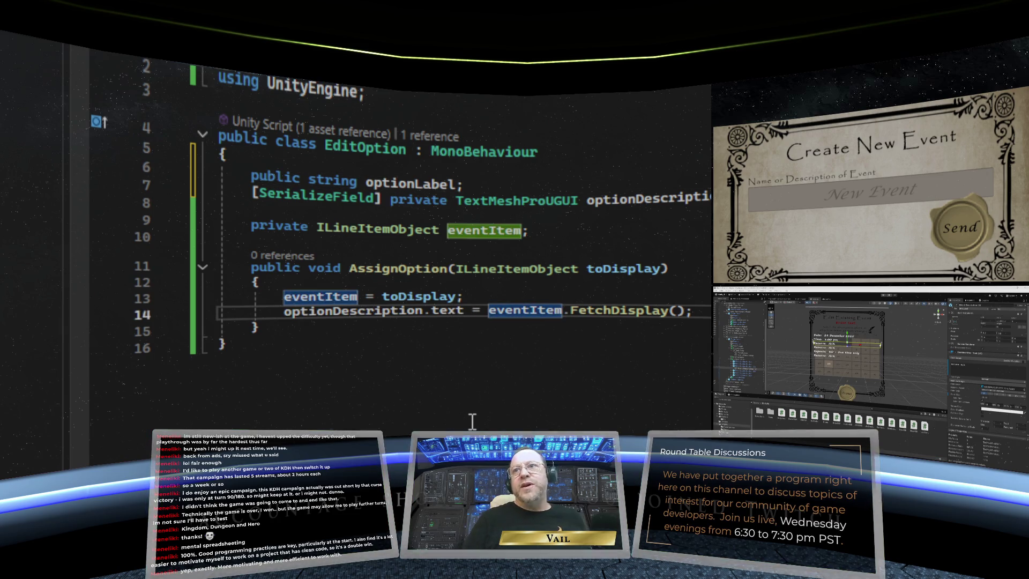
text(optionLa)
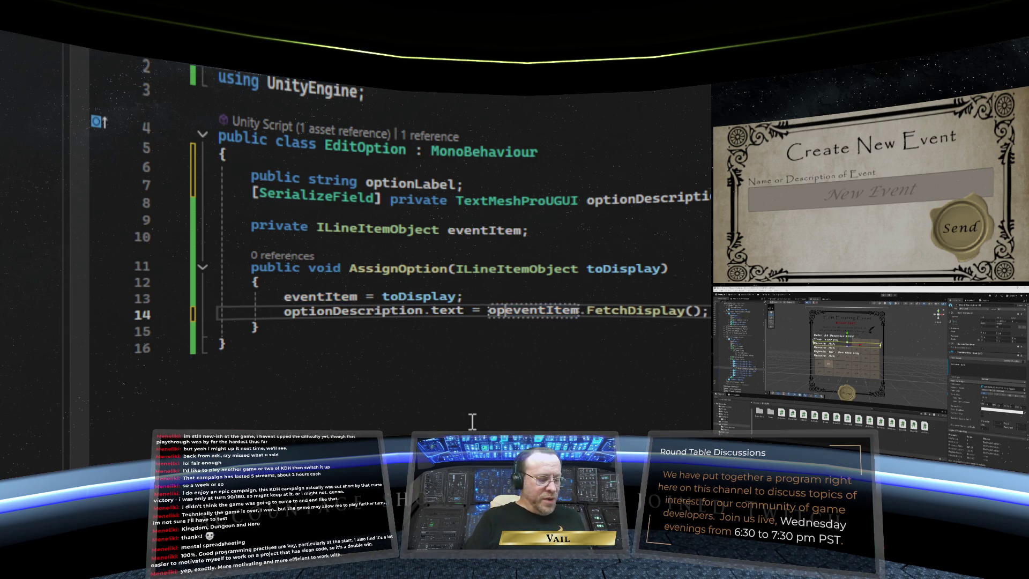
text(bel)
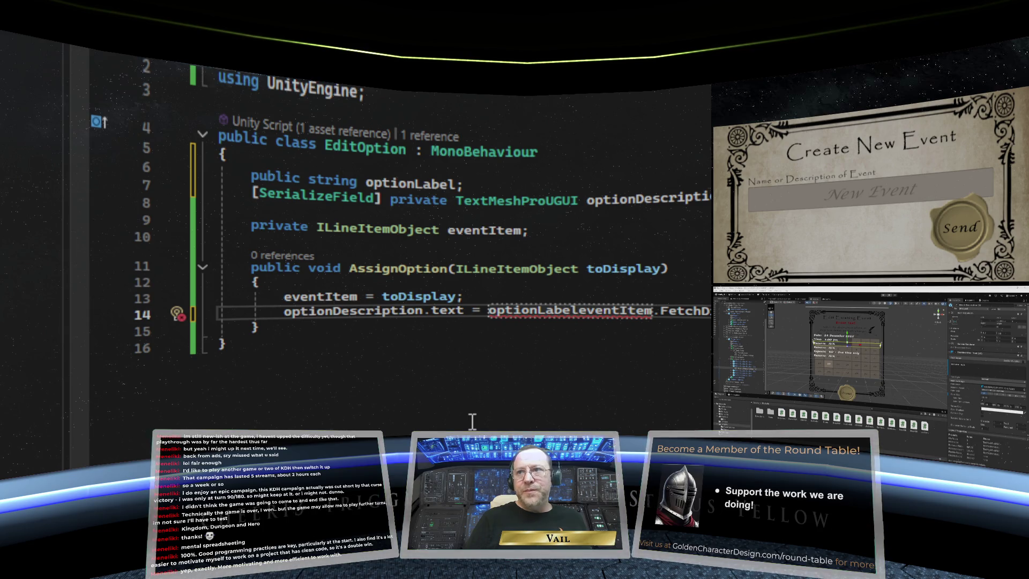
text( + )
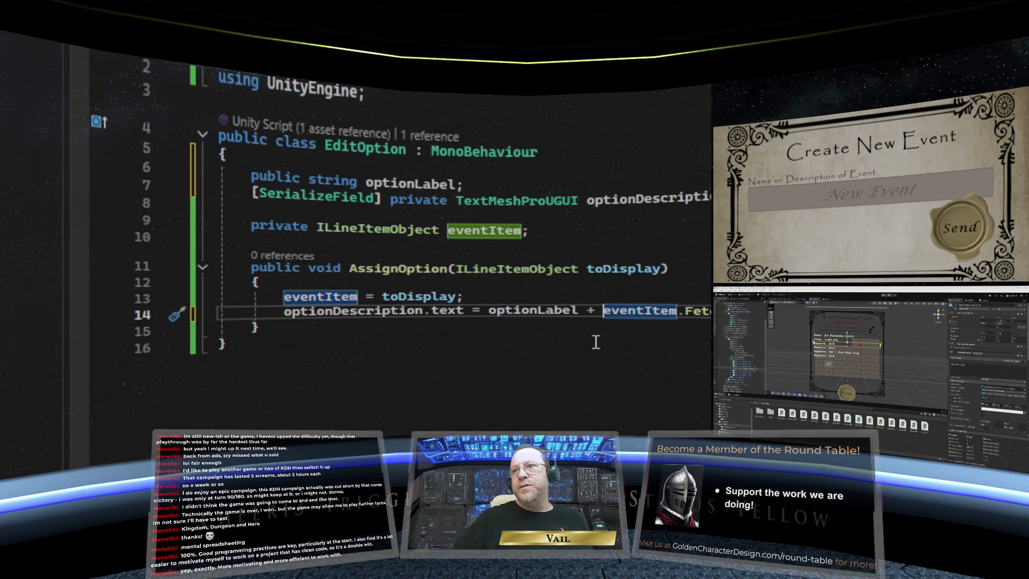
text( ")
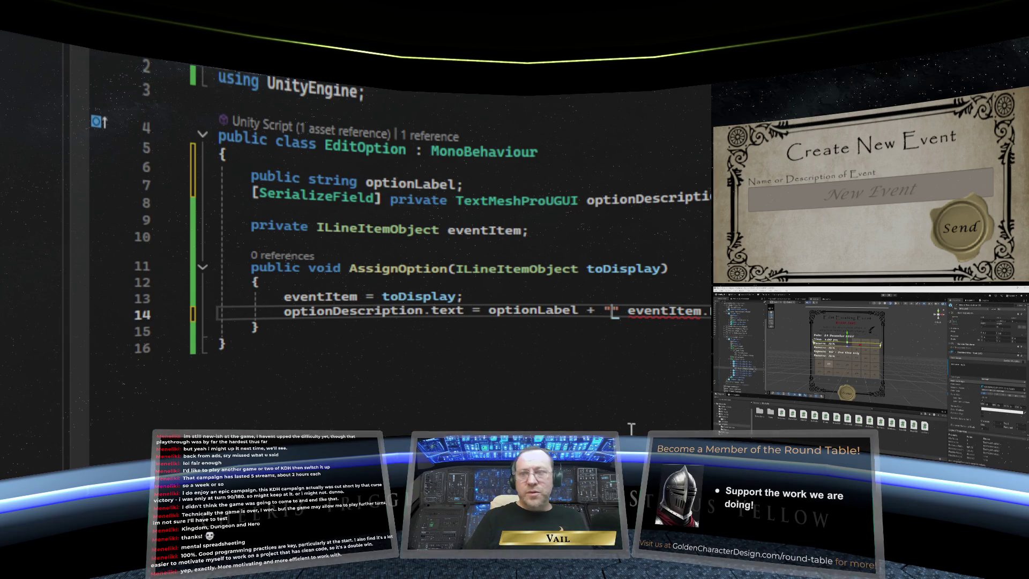
text(:)
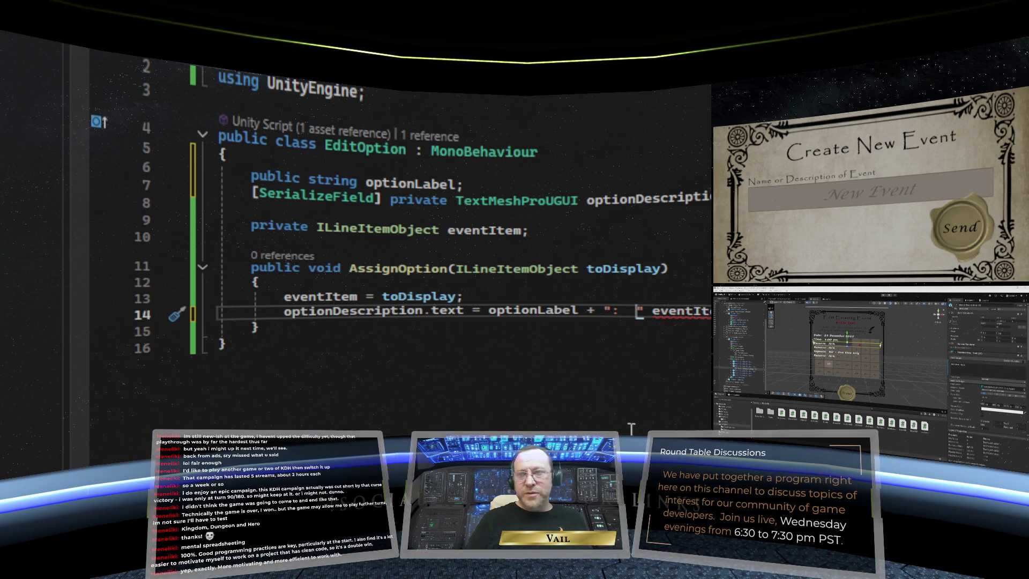
key(Right)
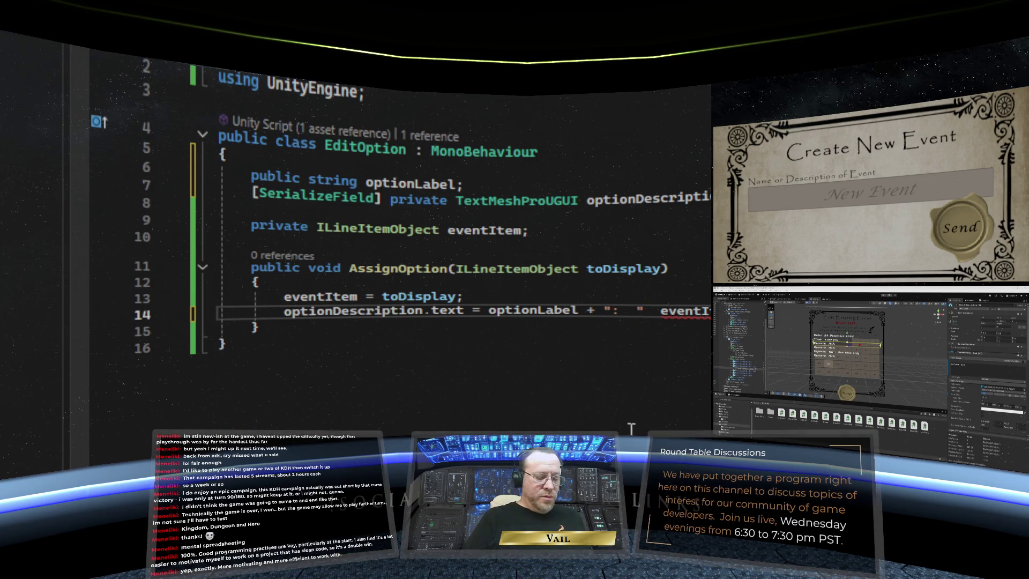
text(+)
key(Down)
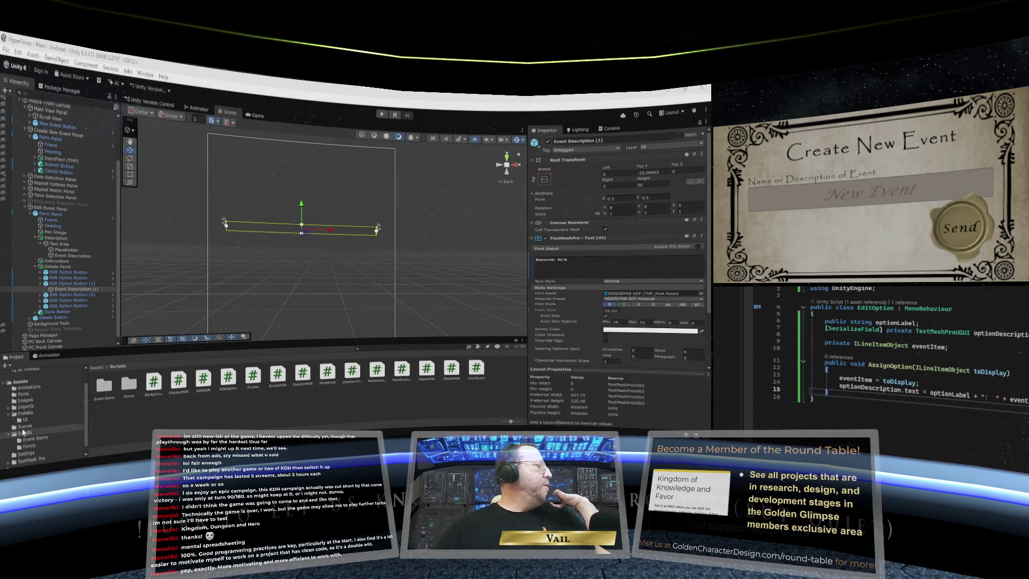
In the Edit Option Button prefab, set Option Description to Event Description (1), then exit prefab mode
click(25, 414)
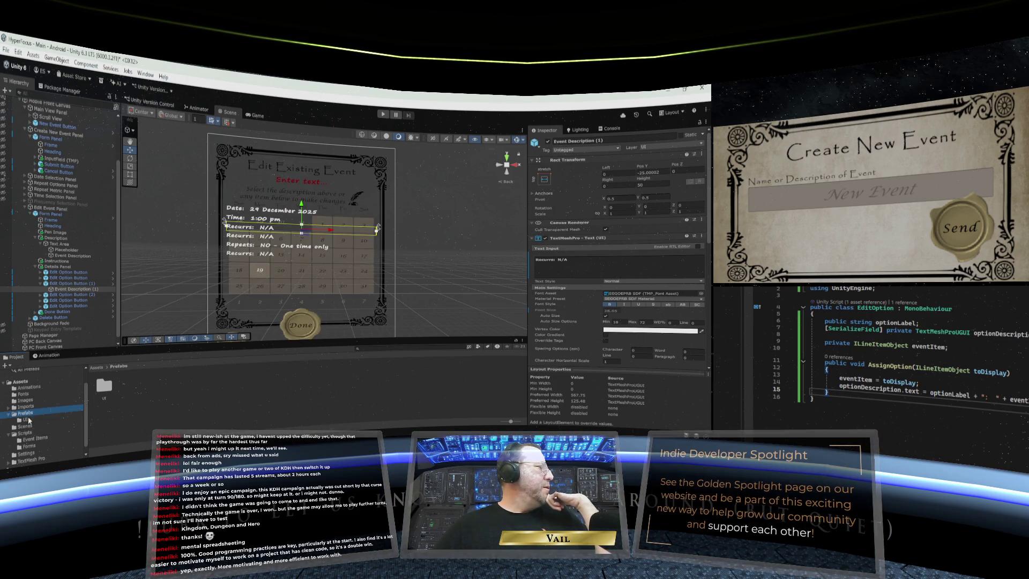
click(29, 419)
double_click(153, 383)
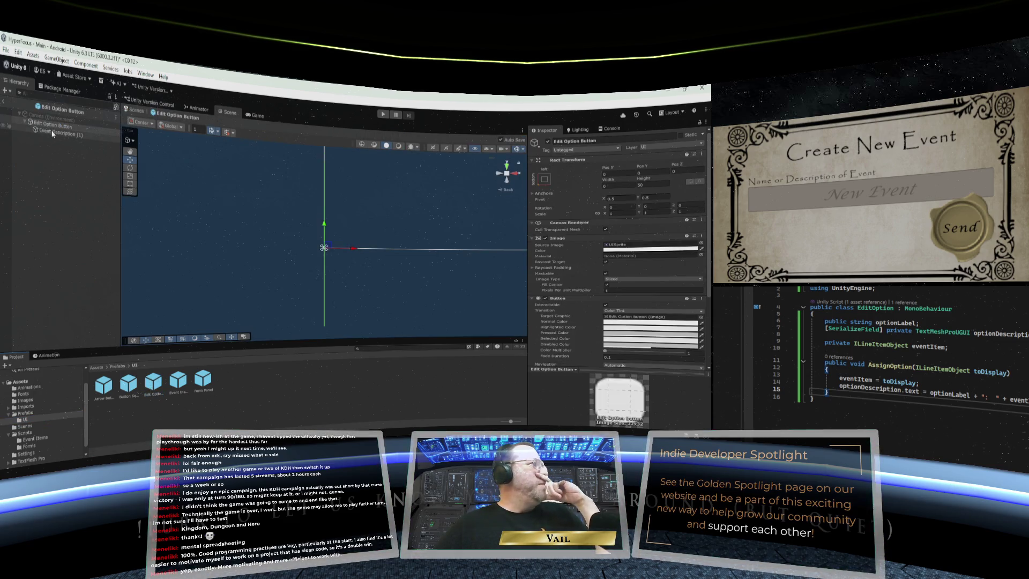
scroll(604, 252, down, 5)
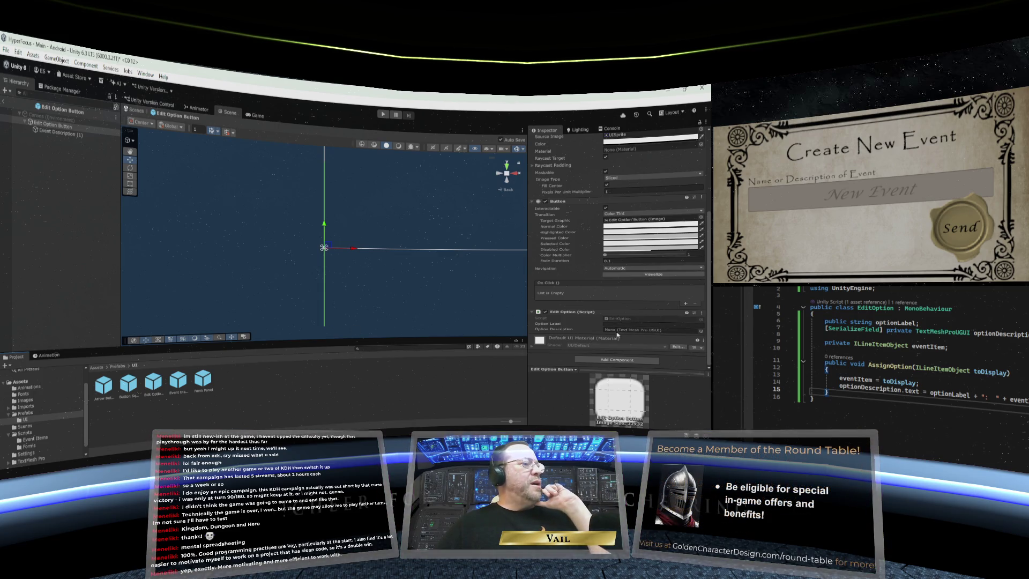
drag(62, 134, 611, 328)
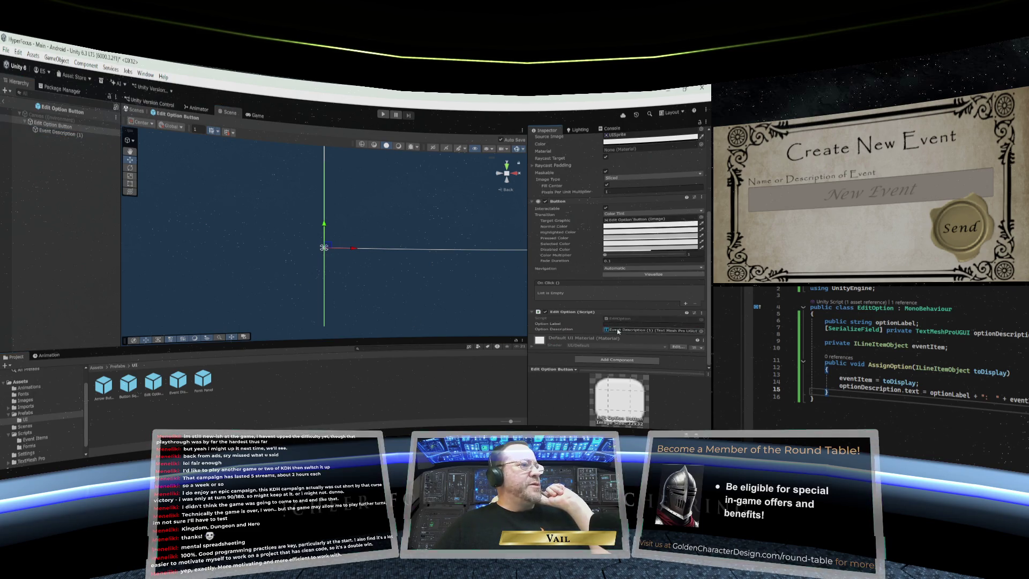
click(3, 101)
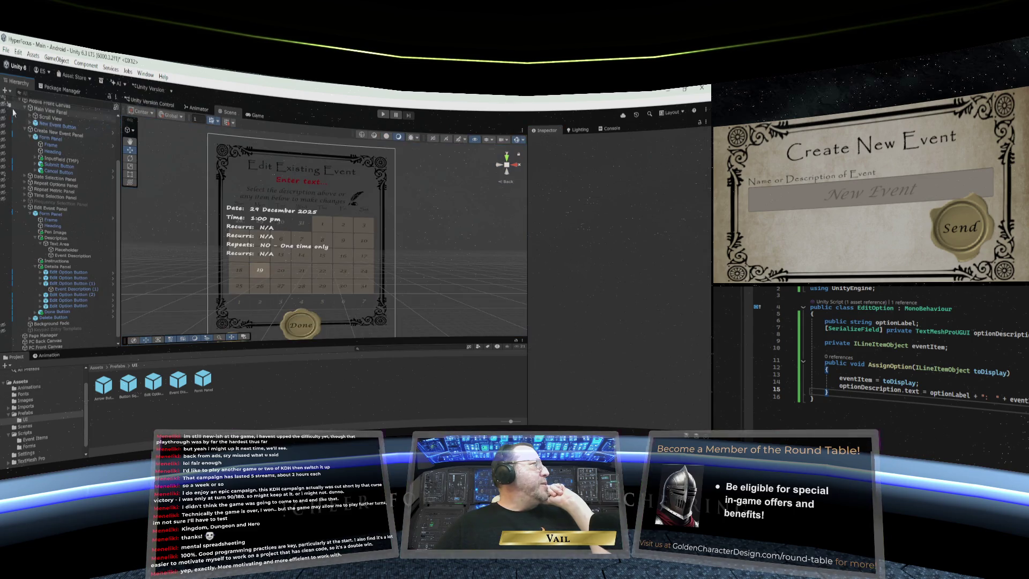
Inspect the first Edit Option Button and its Event Description (1) text settings
click(74, 273)
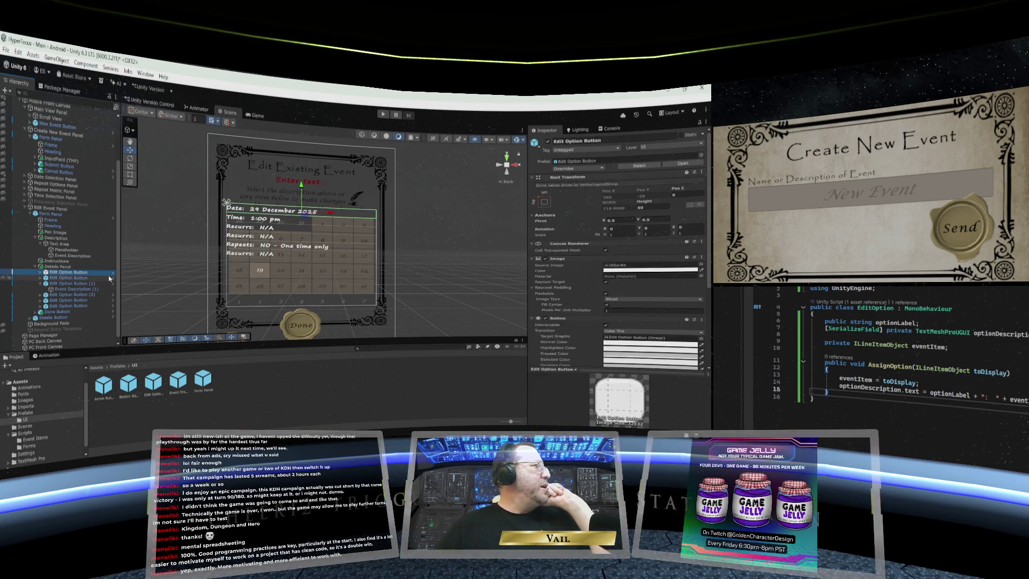
click(39, 273)
click(42, 278)
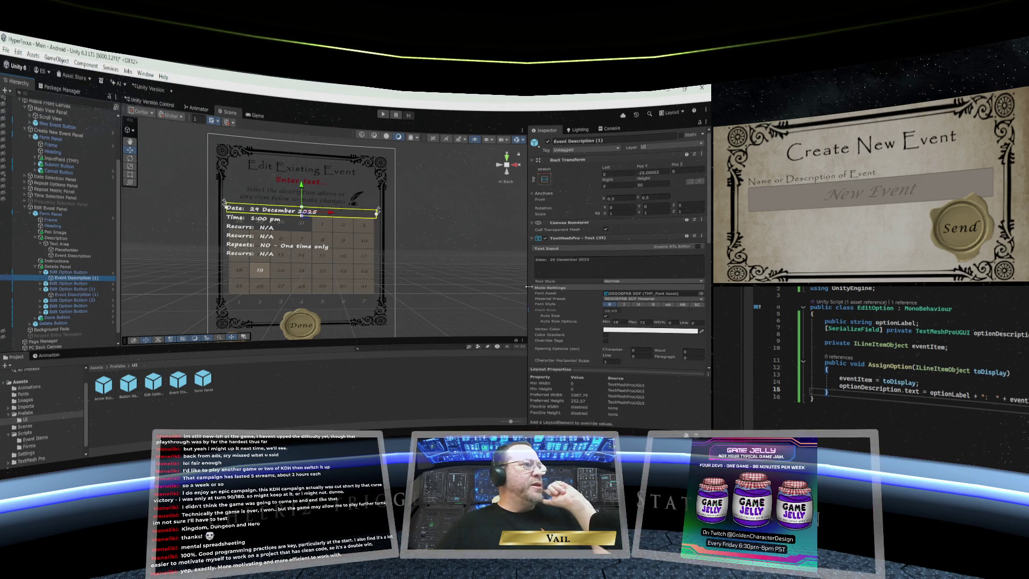
scroll(561, 289, down, 5)
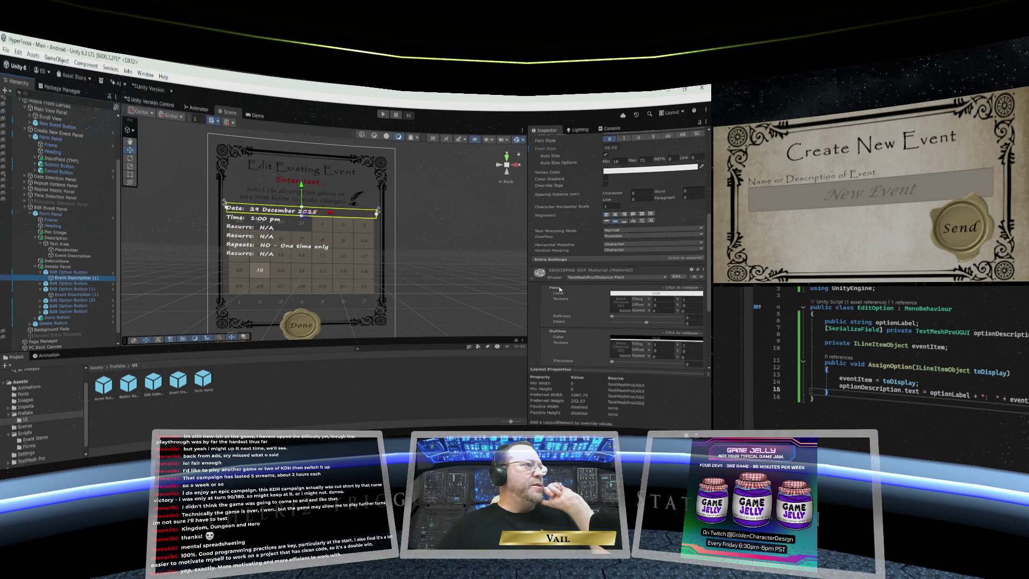
scroll(560, 288, up, 6)
click(81, 272)
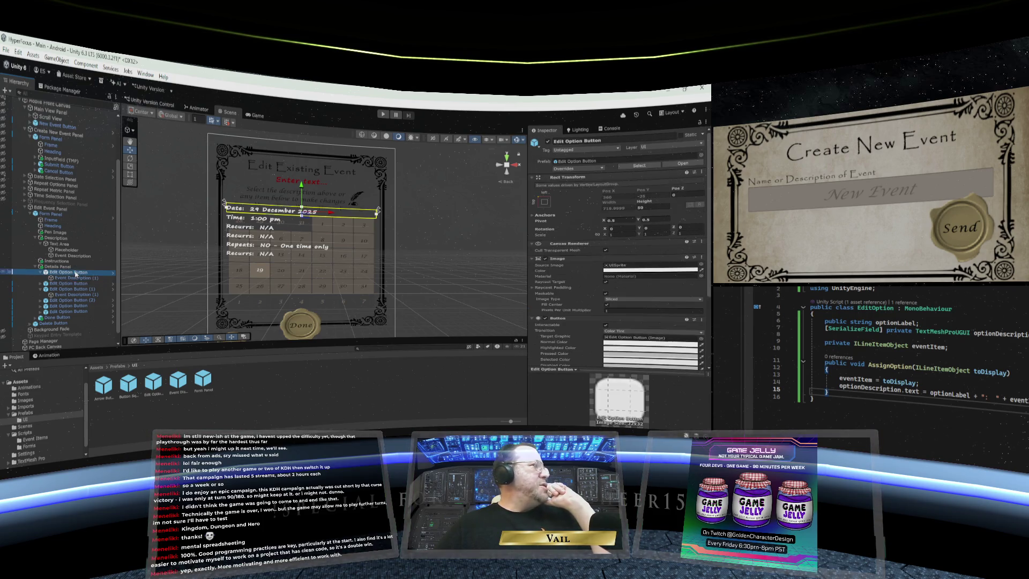
scroll(582, 301, down, 4)
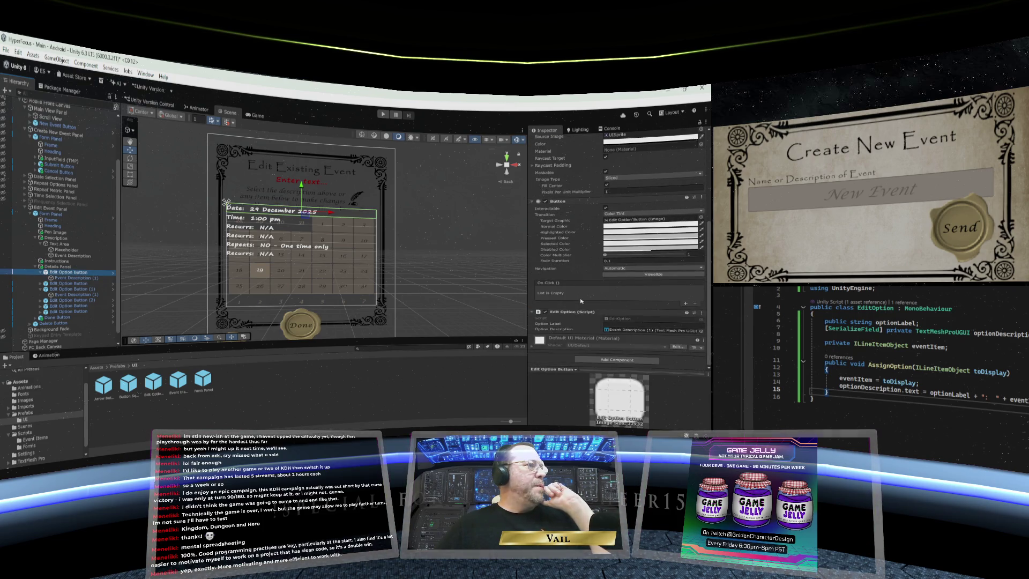
Label the first two Edit Option Buttons 'Date' and 'Time'
click(617, 324)
text(Date)
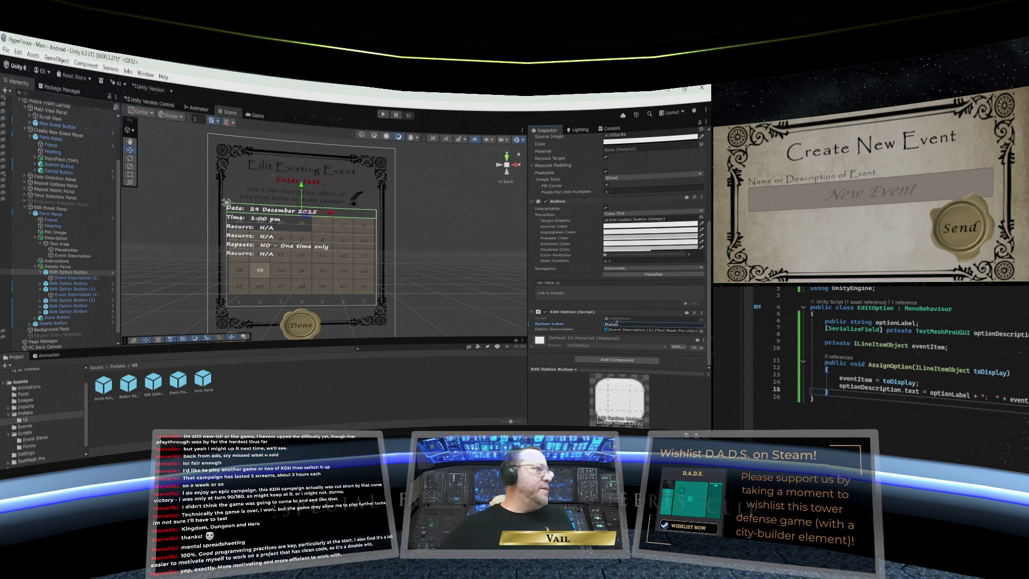
click(72, 285)
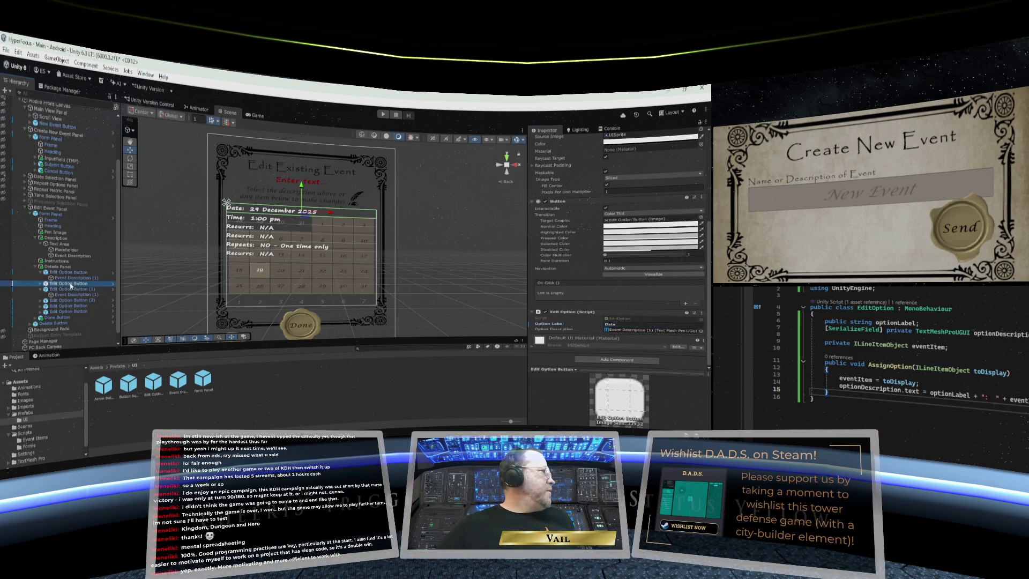
click(622, 326)
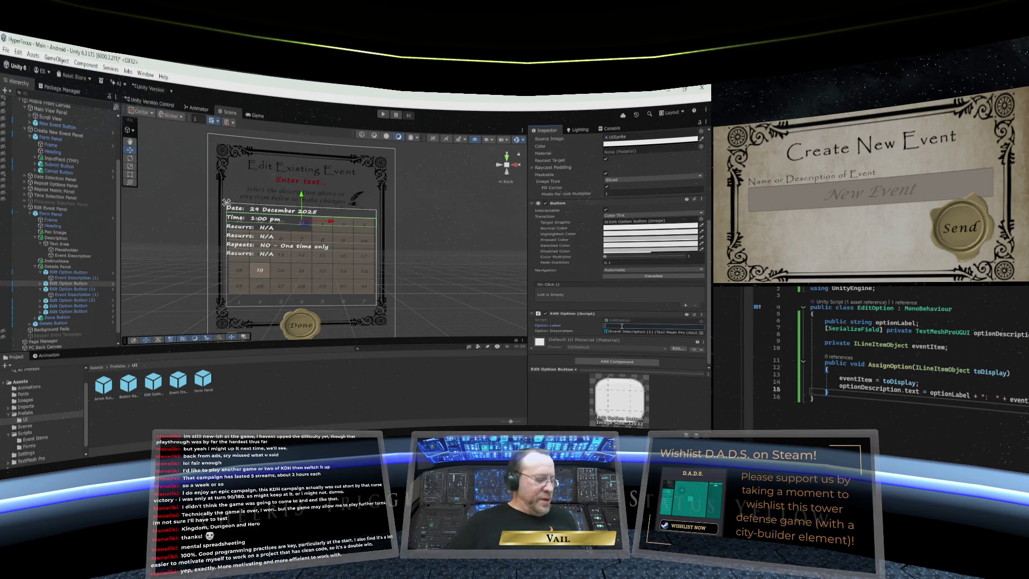
text(Time)
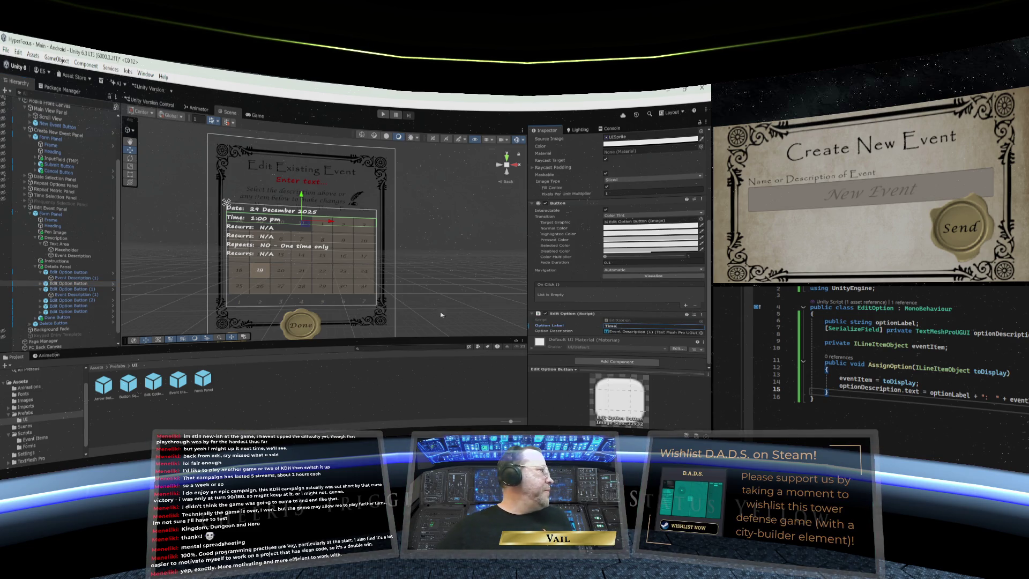
click(70, 289)
click(617, 326)
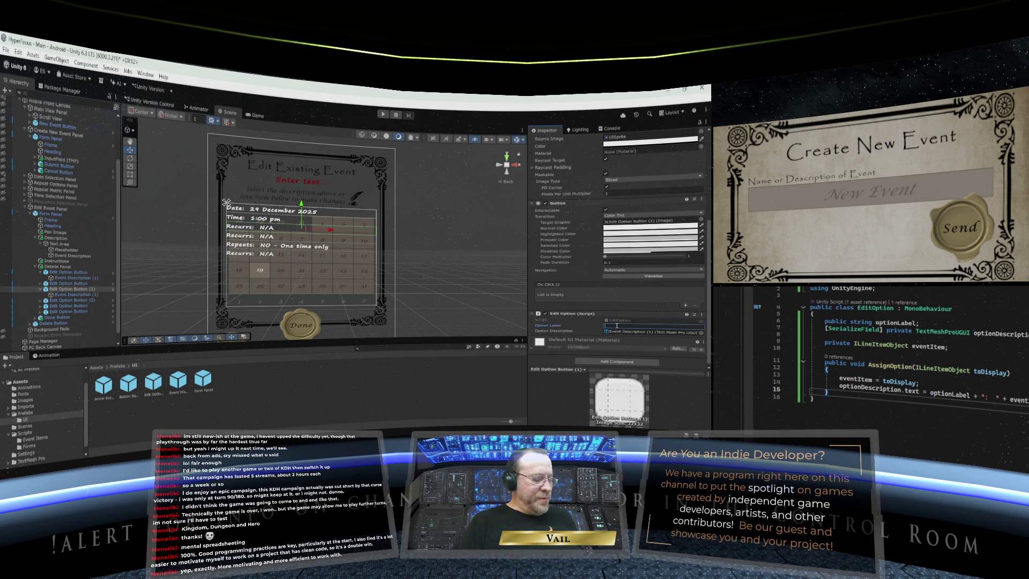
text(TDate)
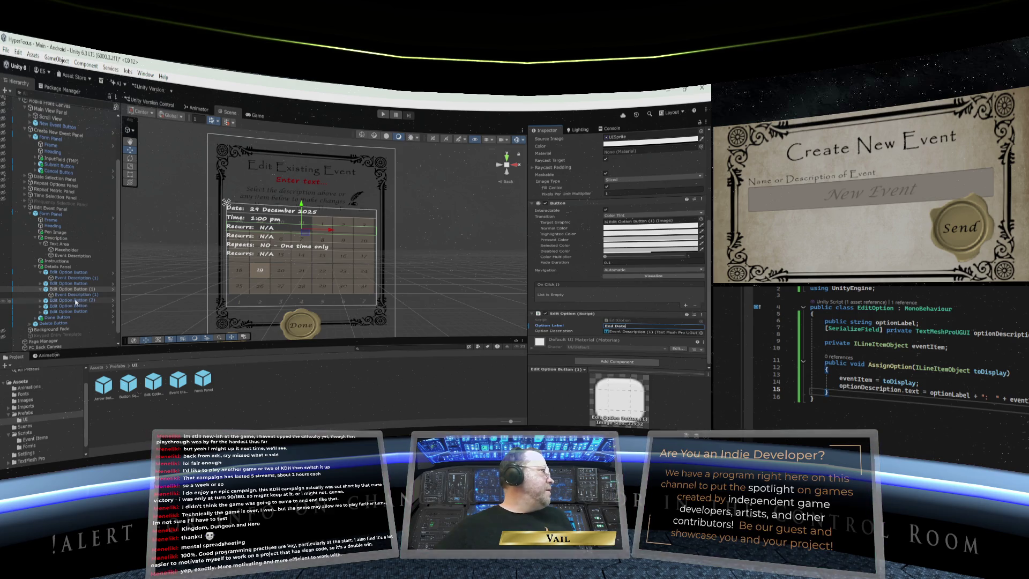
Set the next two buttons' Option Labels to 'End Time' and 'Repeats'
click(73, 302)
click(609, 325)
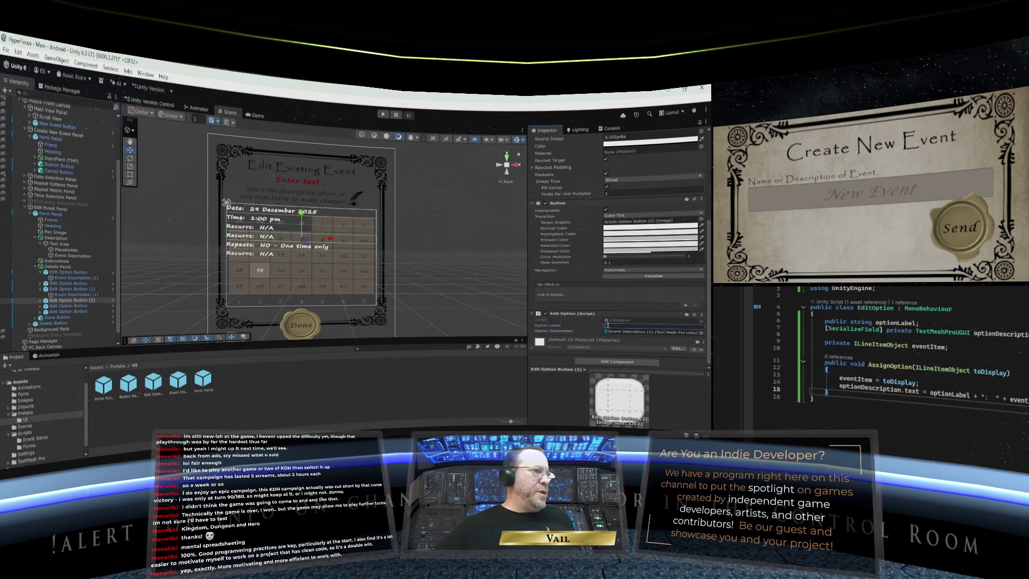
text(Repend T)
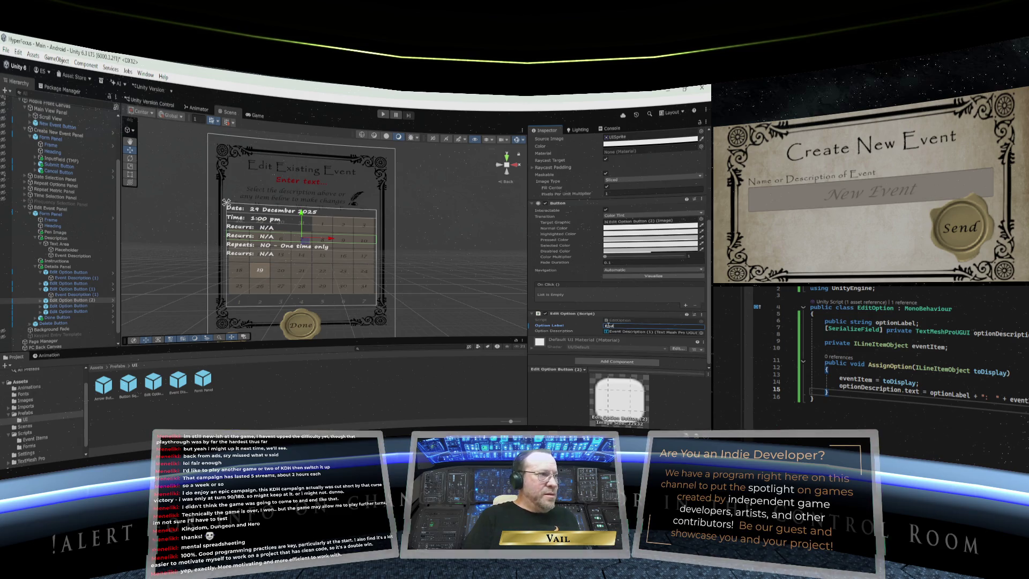
text(ime)
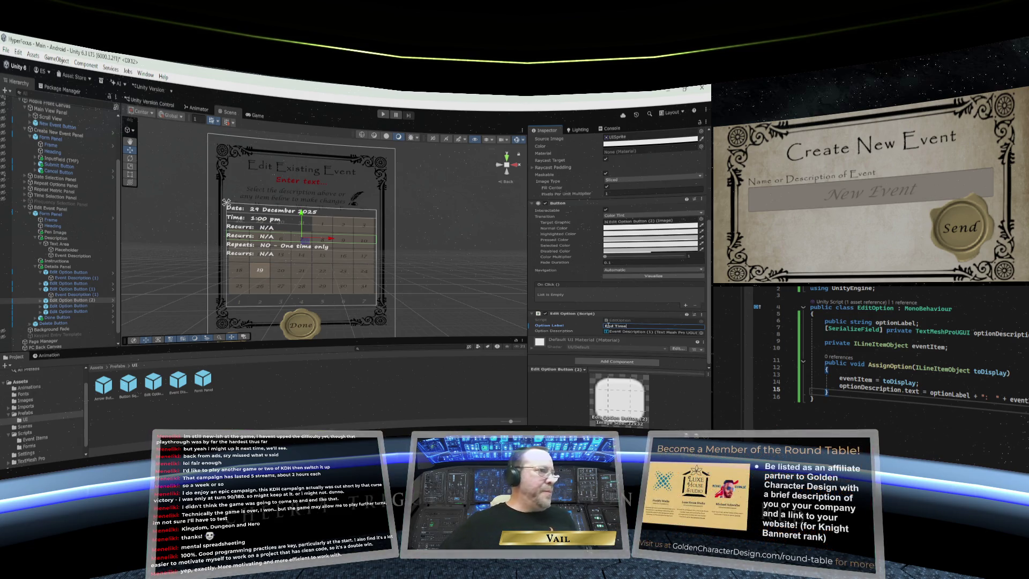
click(57, 305)
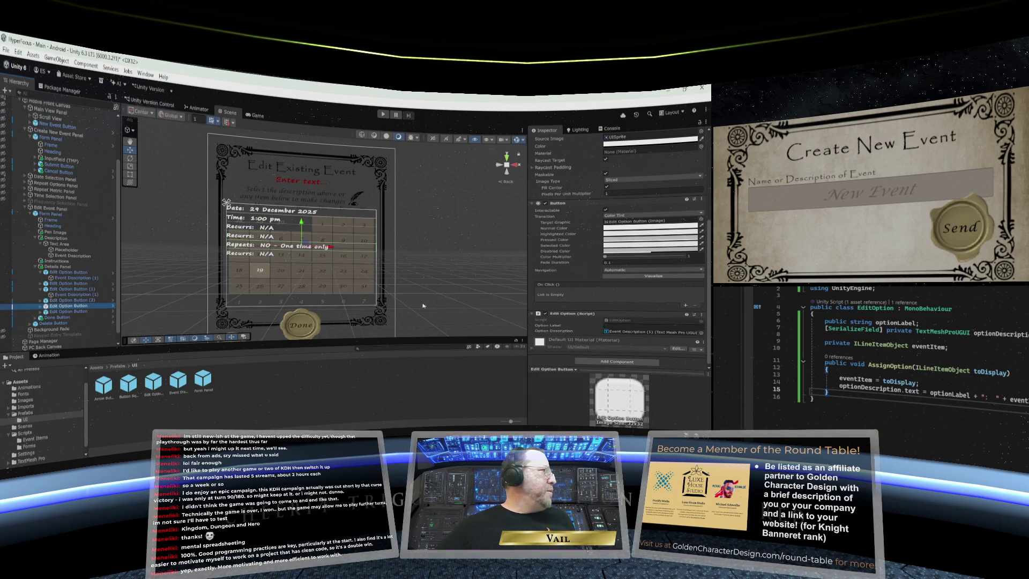
click(615, 325)
click(616, 325)
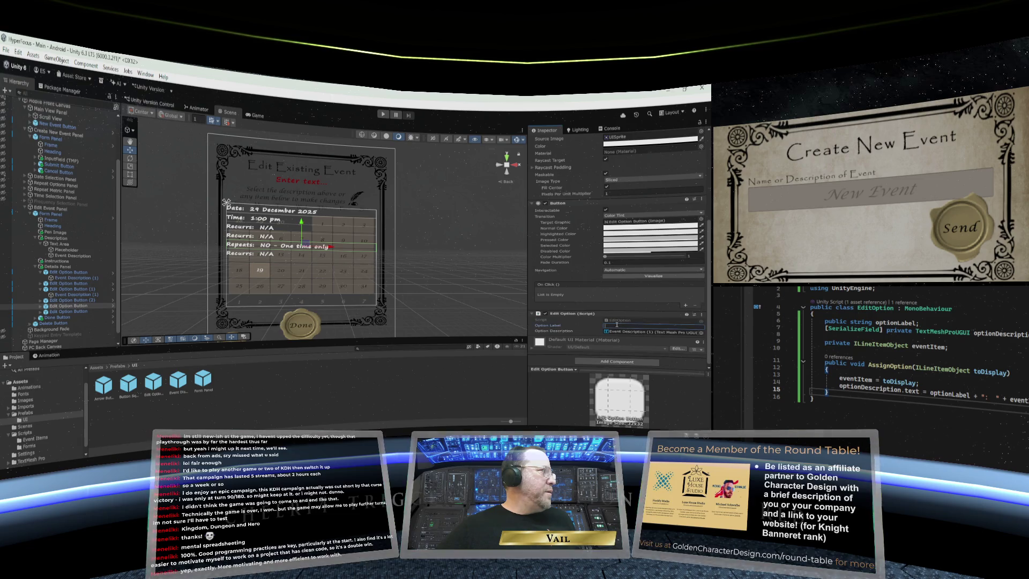
text(Repeats)
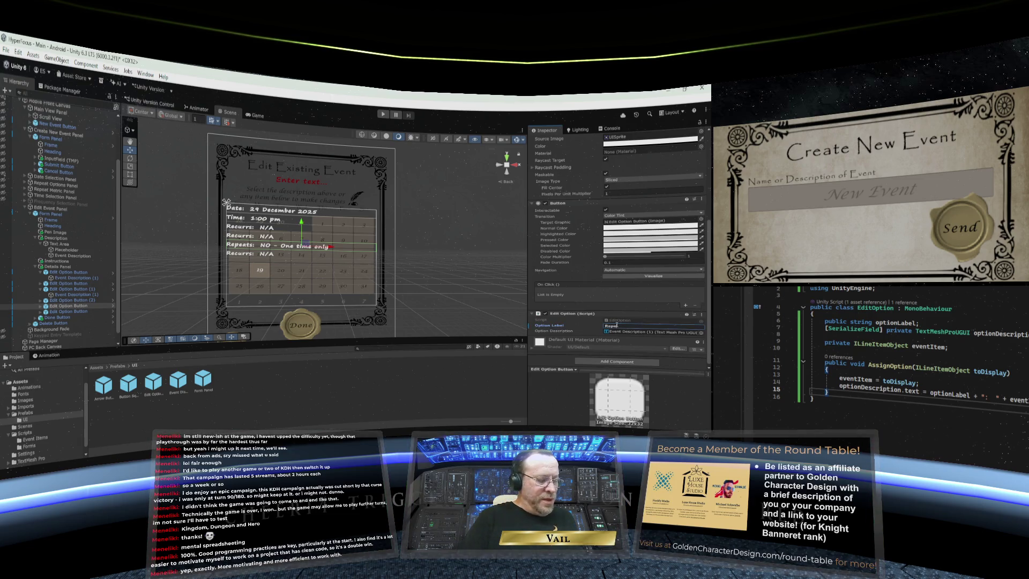
Label another button 'Repeats', check one more, and collapse two Edit Option Button rows
click(80, 311)
click(627, 325)
text(Recurs)
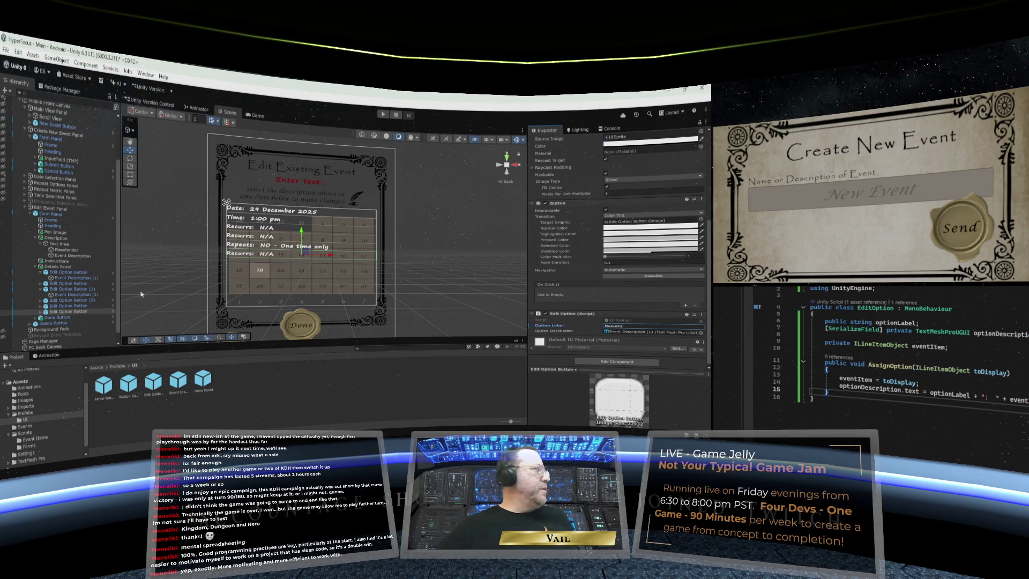
click(71, 306)
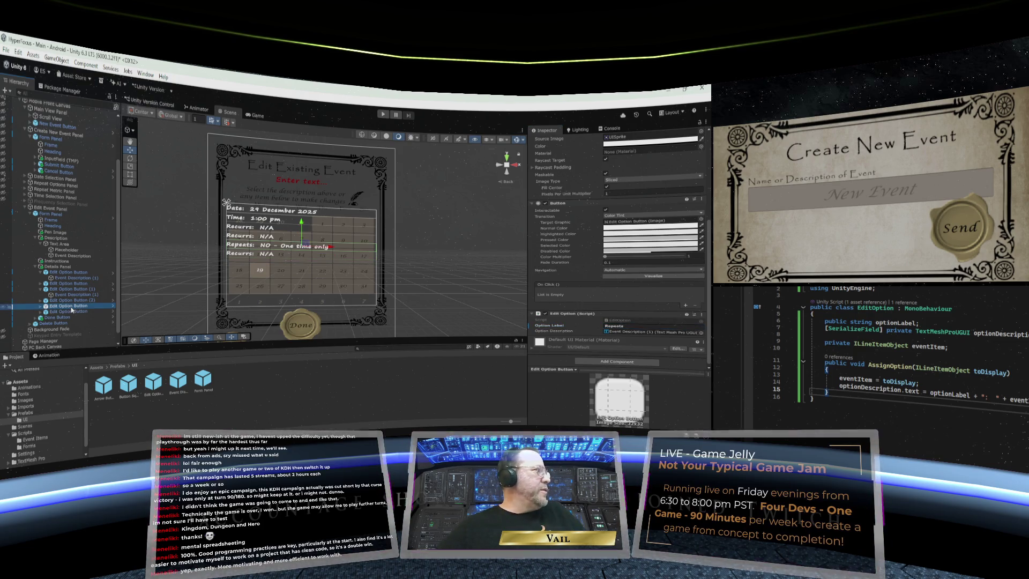
click(41, 273)
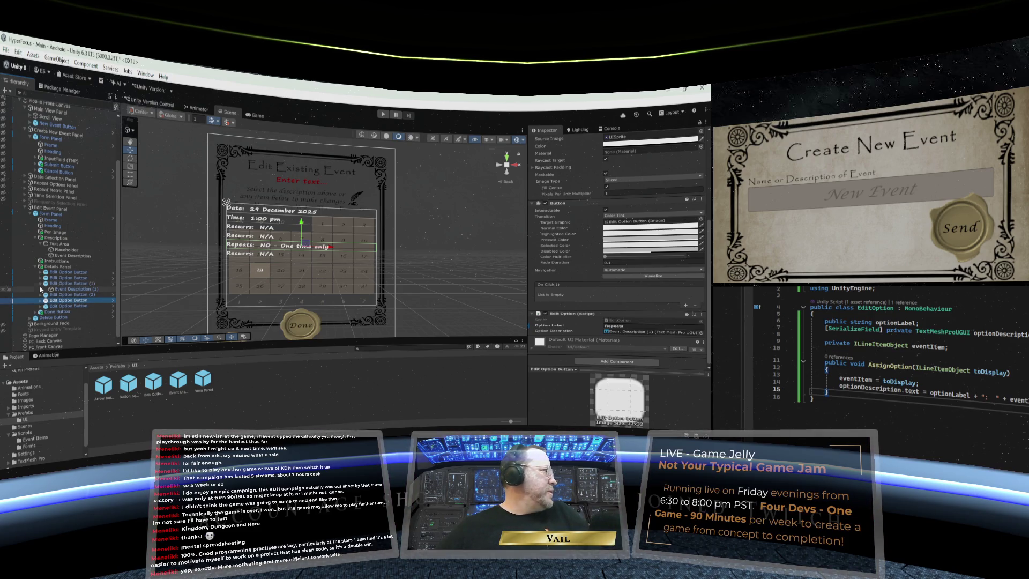
click(40, 284)
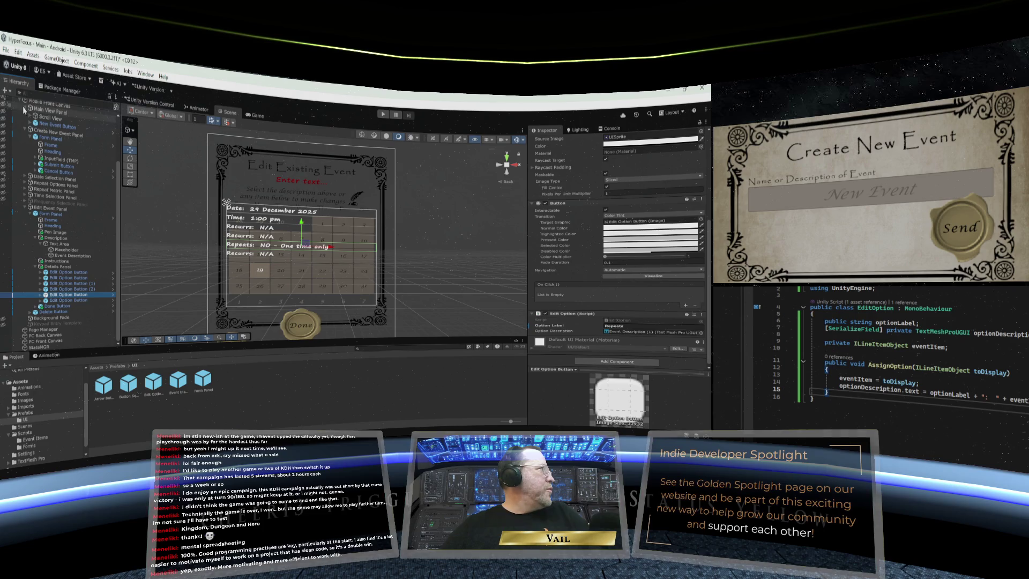
Select the Edit Manager and lock the Inspector on its components
scroll(32, 116, up, 3)
click(46, 127)
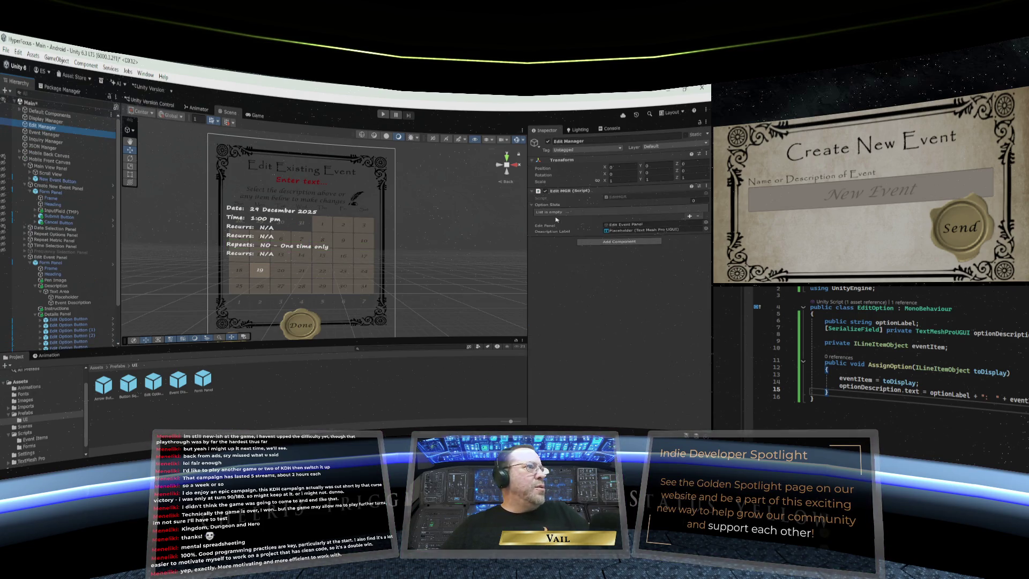
scroll(62, 268, down, 3)
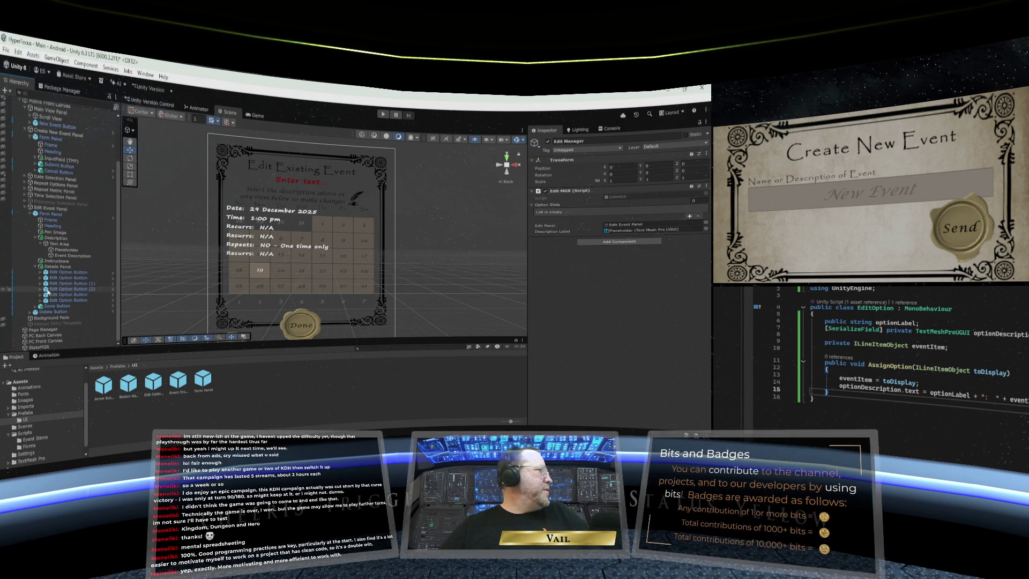
click(62, 272)
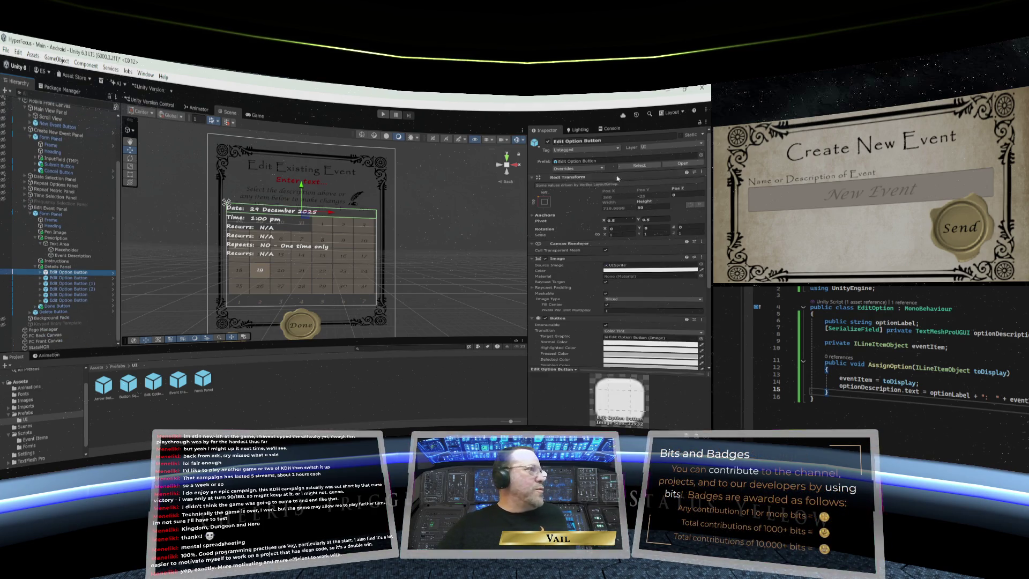
scroll(64, 129, up, 3)
click(43, 125)
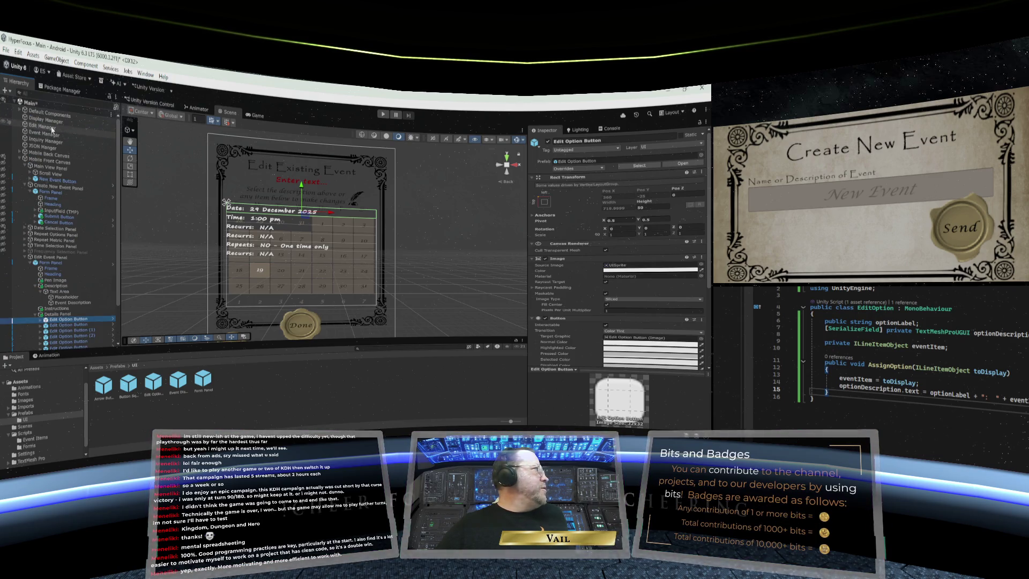
click(700, 123)
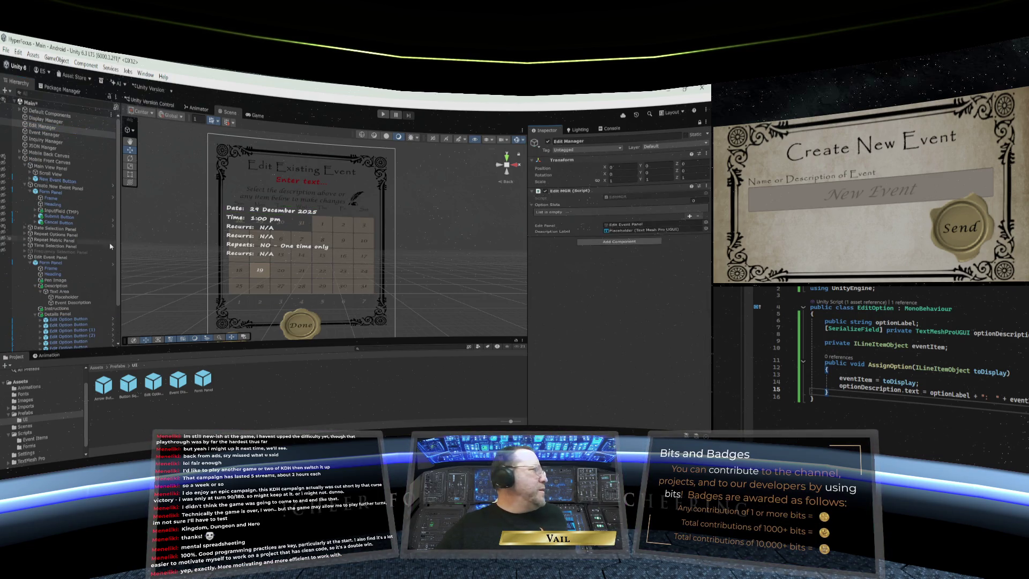
Drag all six Edit Option Buttons into Option Slots and collapse the Details Panel
scroll(61, 225, down, 3)
click(63, 272)
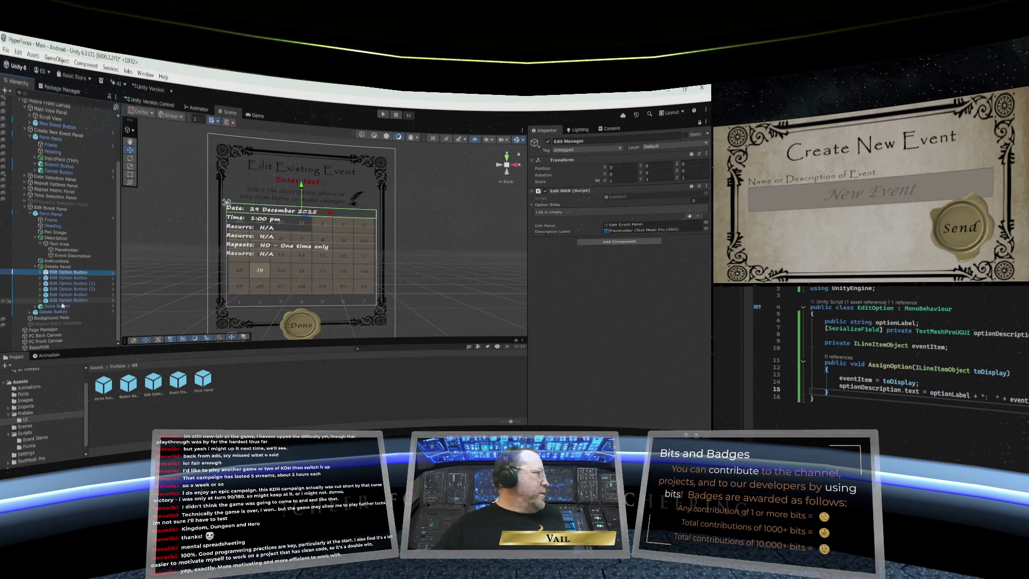
shift+click(64, 300)
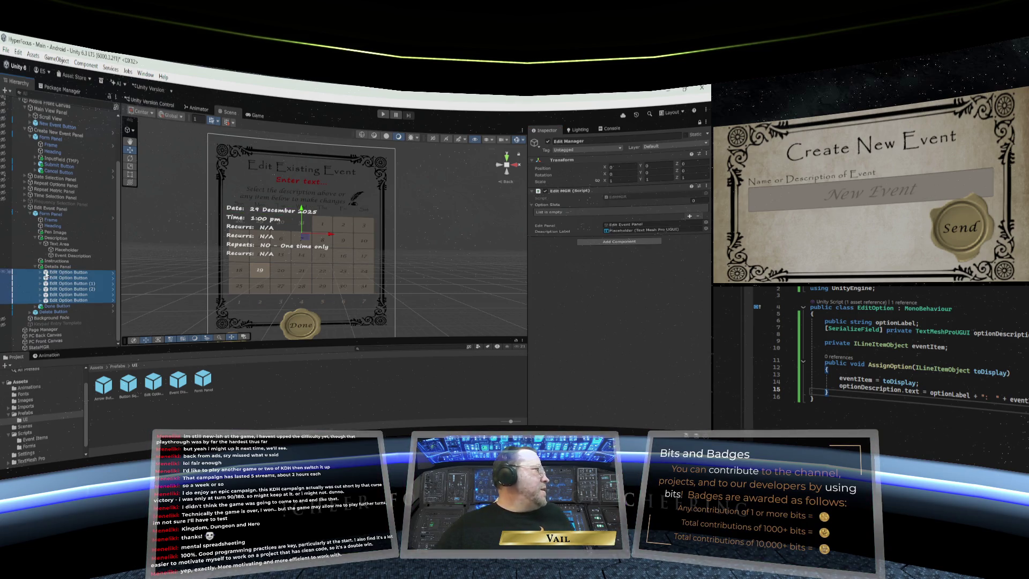
drag(64, 300, 382, 240)
drag(588, 211, 588, 208)
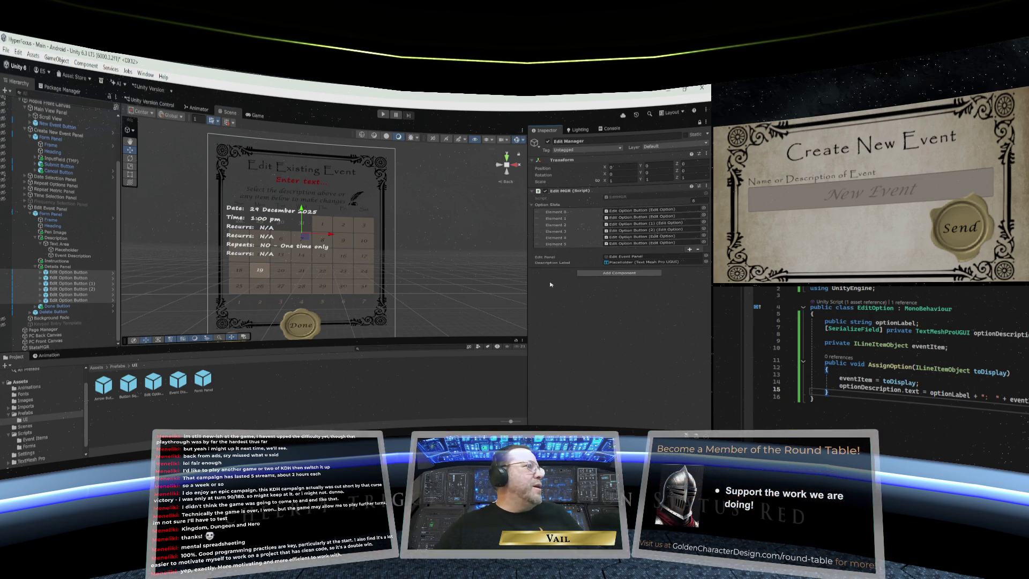
click(36, 267)
Save the scene, then run the game in a maximized Game view
click(7, 49)
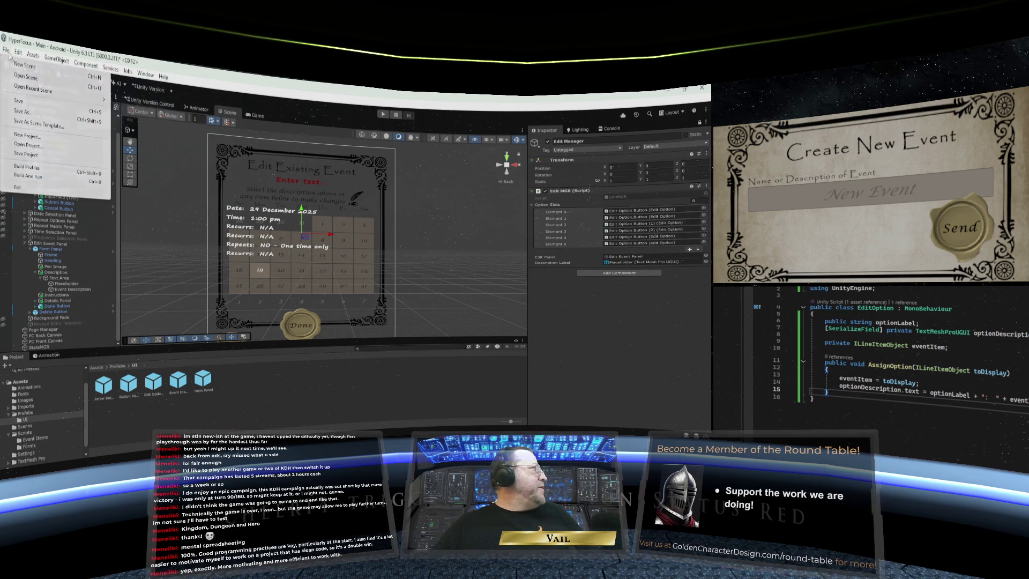
click(19, 107)
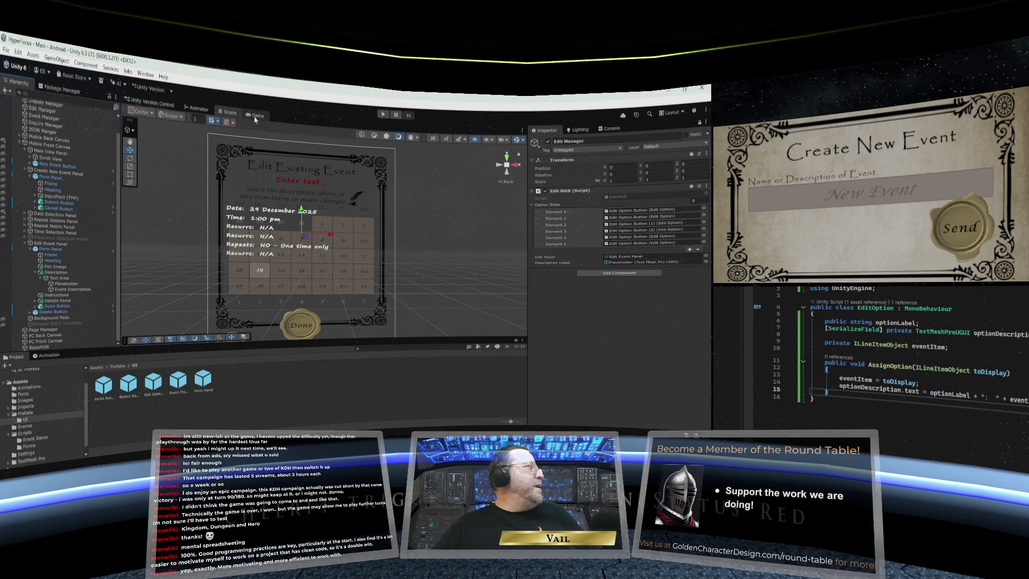
click(256, 115)
click(383, 114)
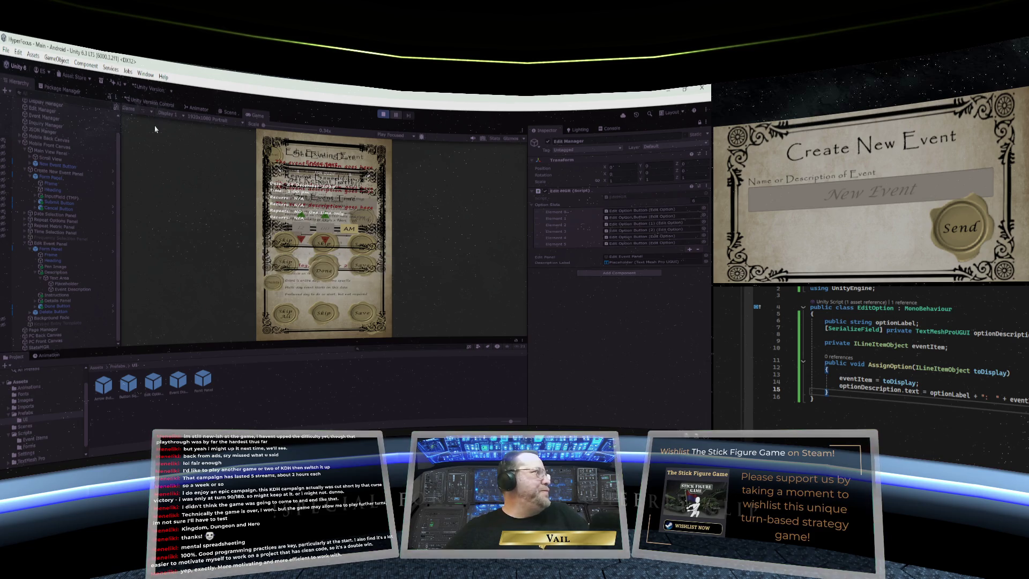
right_click(256, 117)
click(279, 143)
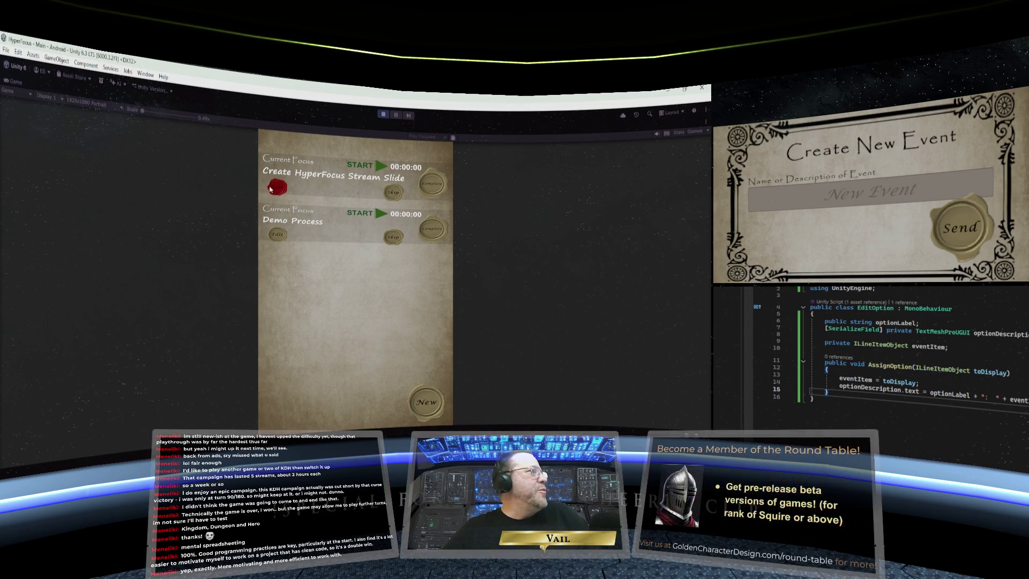
Open and close the edit panel for Create HyperFocus Stream Slide and Demo Process
click(271, 188)
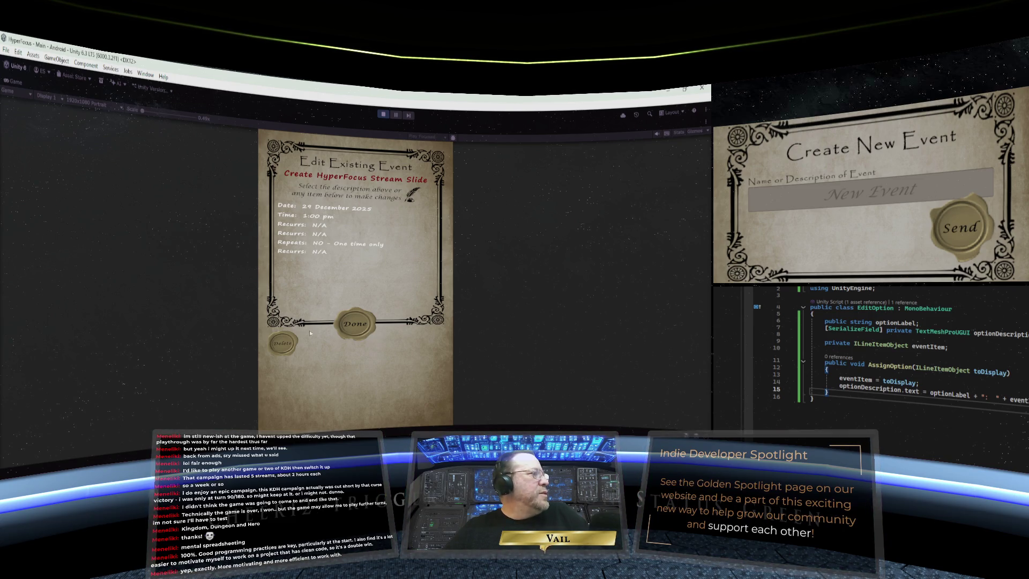
click(356, 329)
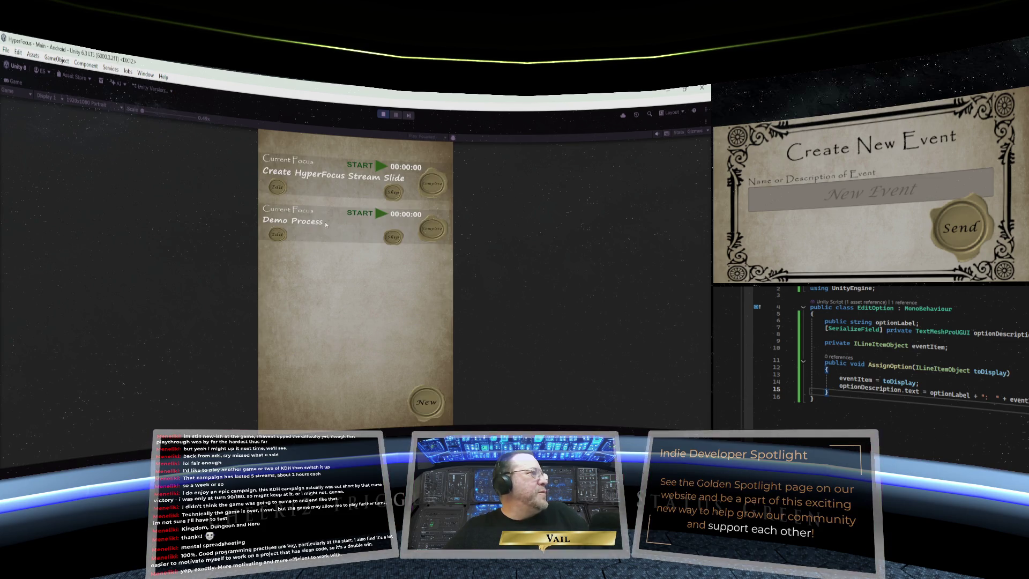
click(278, 236)
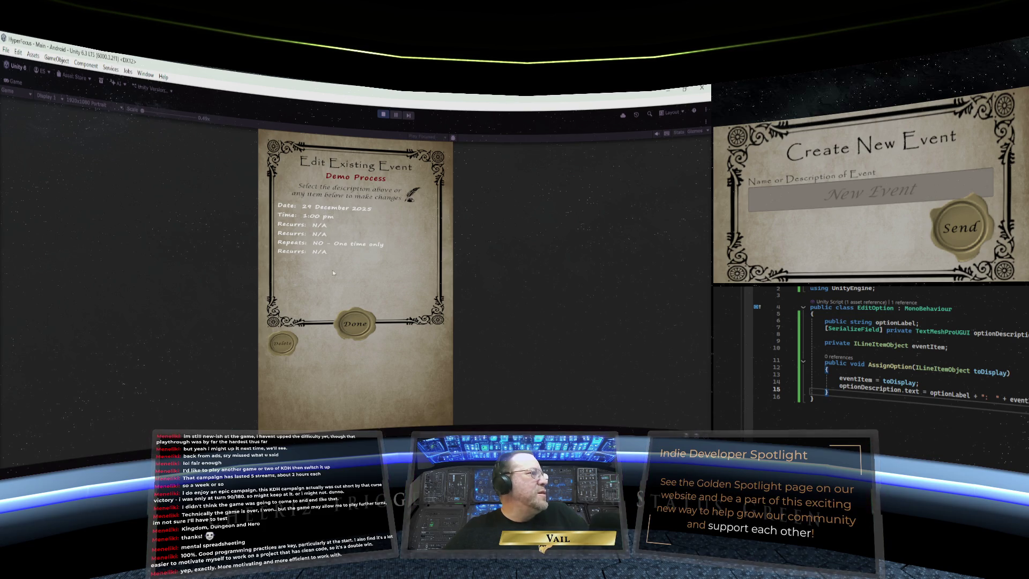
click(360, 326)
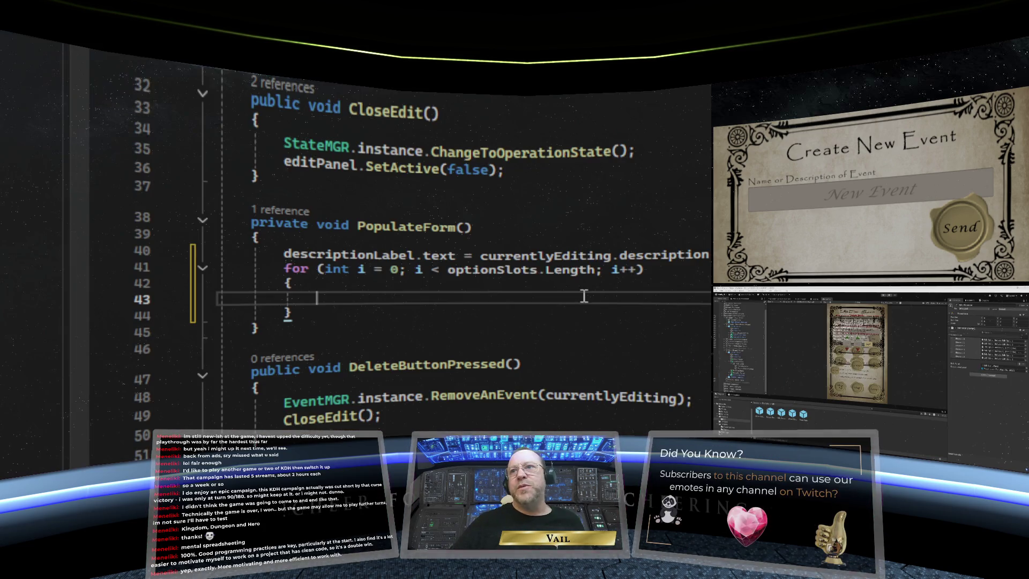
Write the loop line optionSlots[i].AssignOption(currentlyEditing.checkOrder...) using IntelliSense
scroll(380, 290, down, 2)
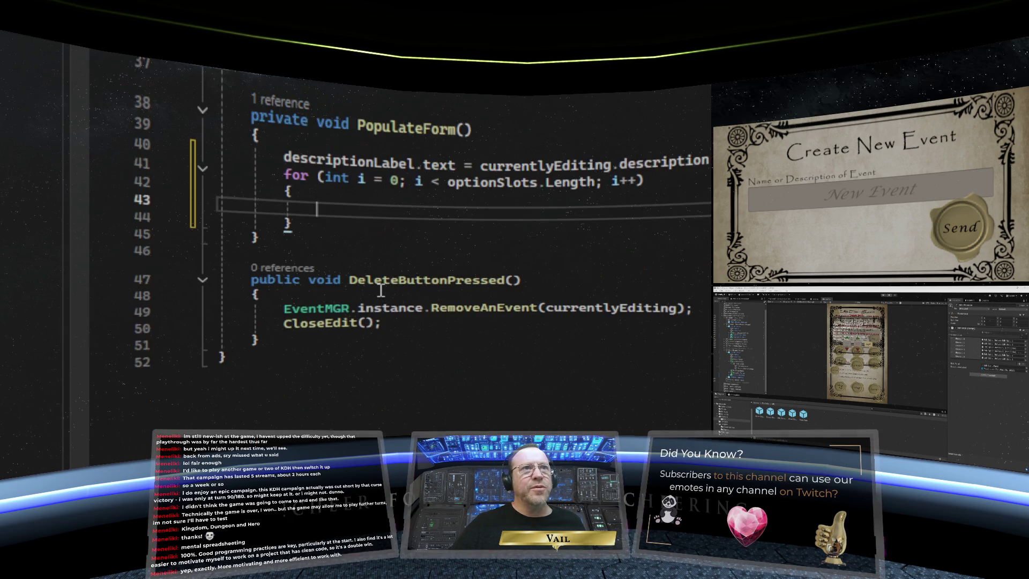
scroll(375, 279, up, 1)
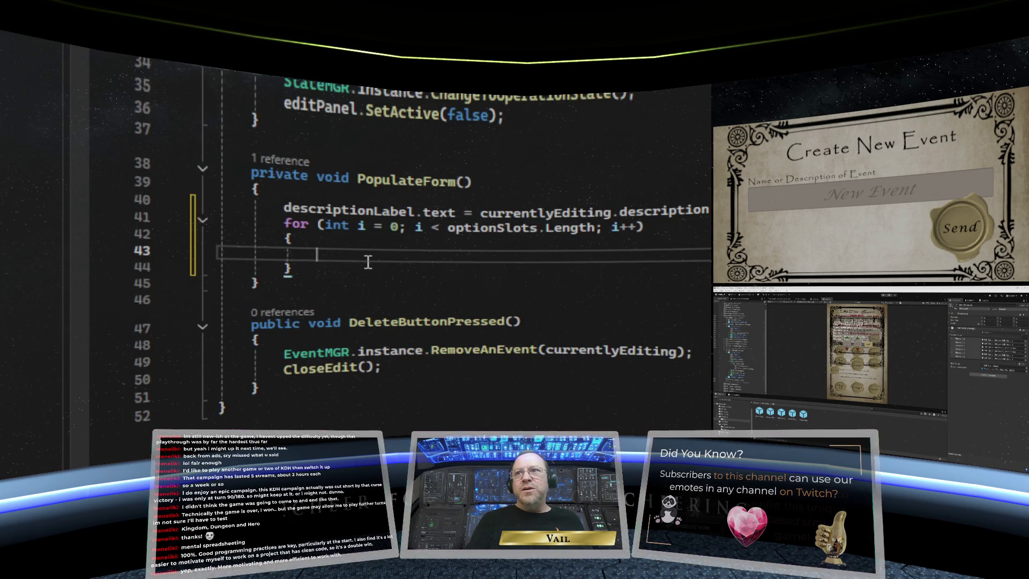
text(op)
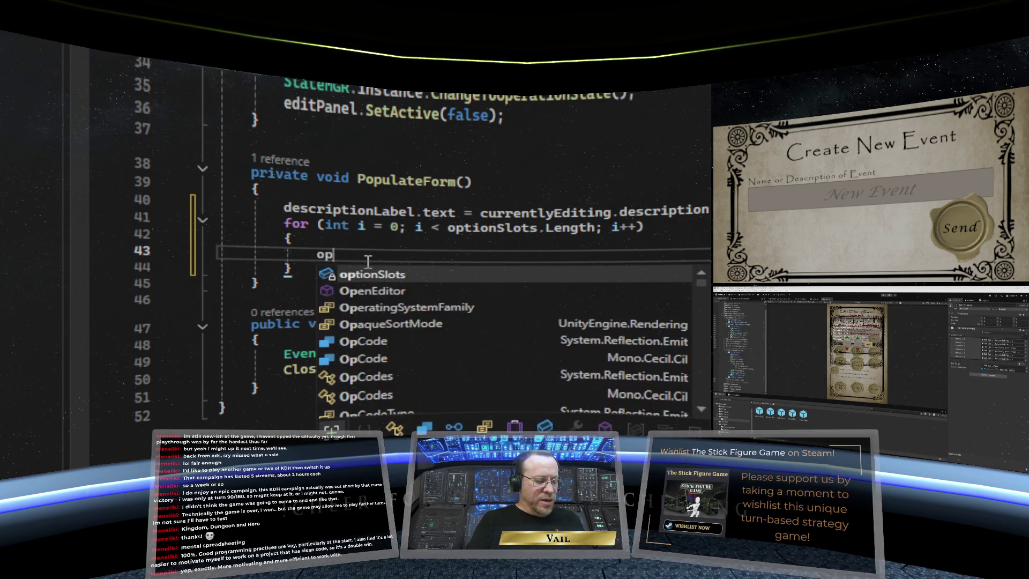
text(tionS)
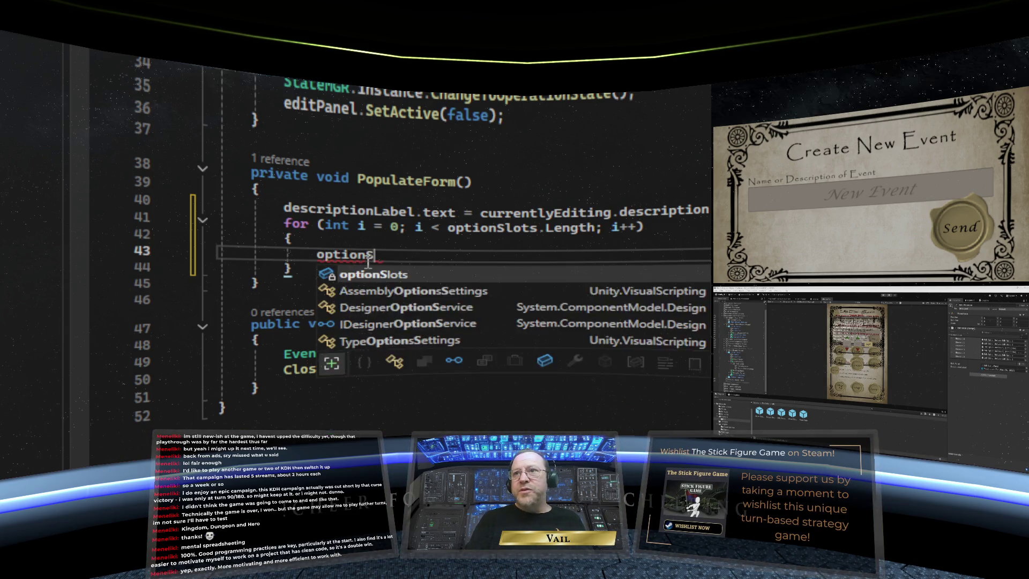
text(lots[i])
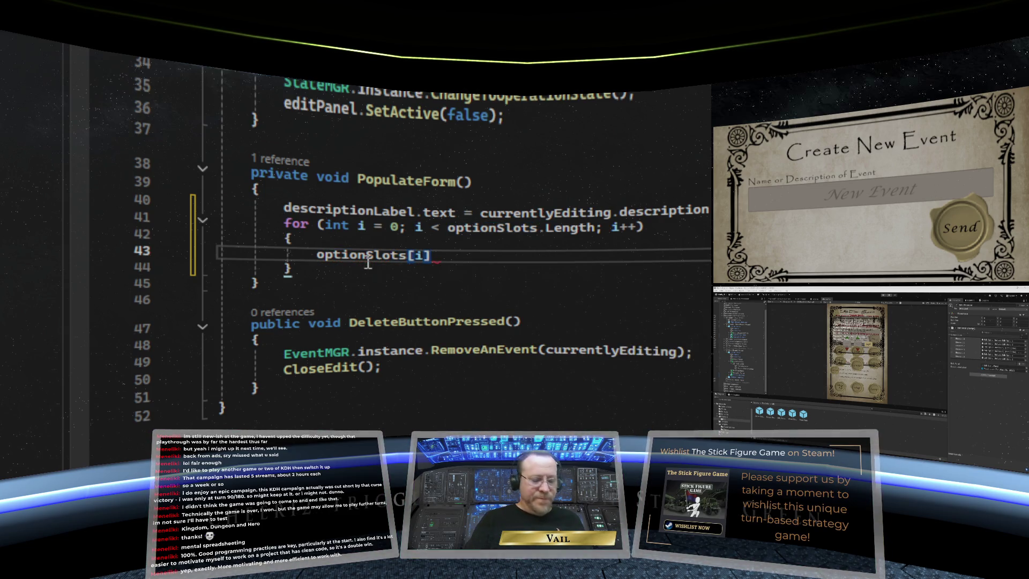
text(.)
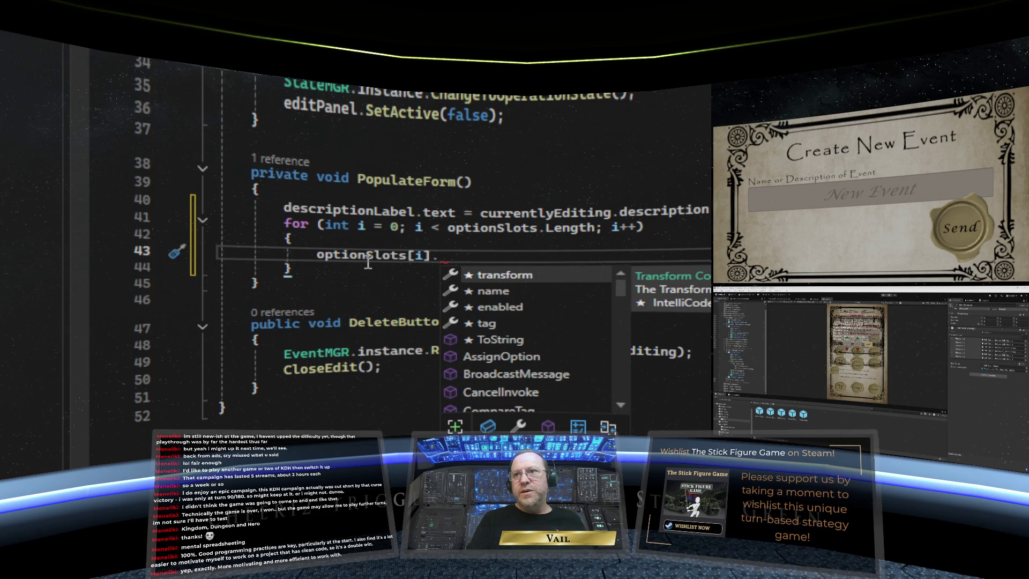
double_click(530, 357)
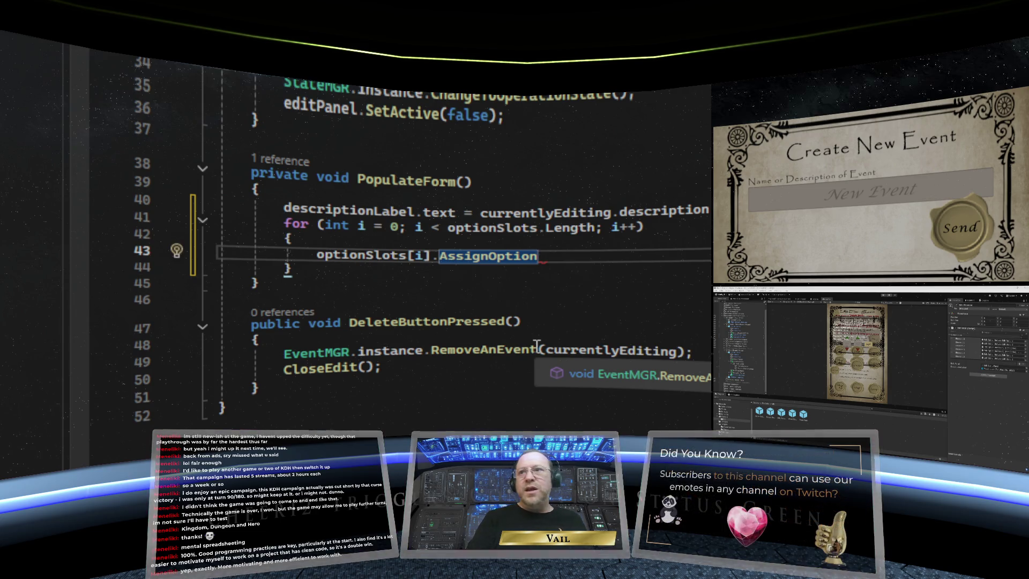
text(()
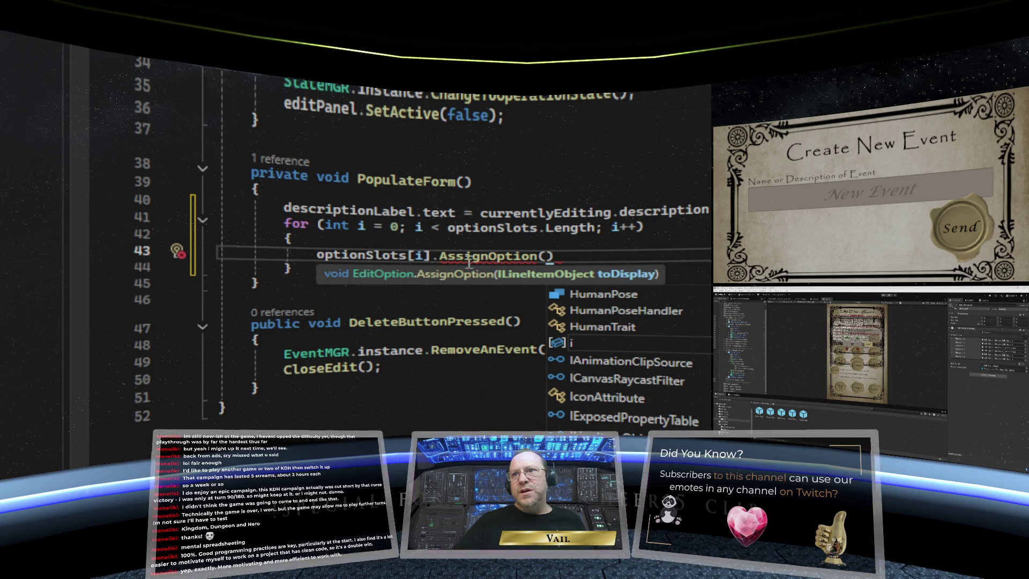
scroll(472, 244, up, 9)
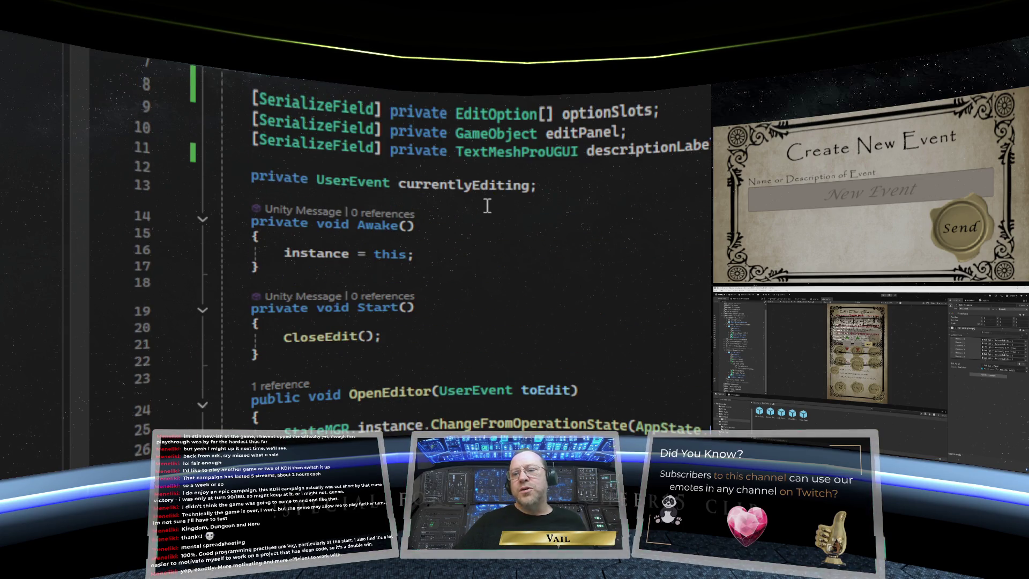
scroll(487, 207, down, 8)
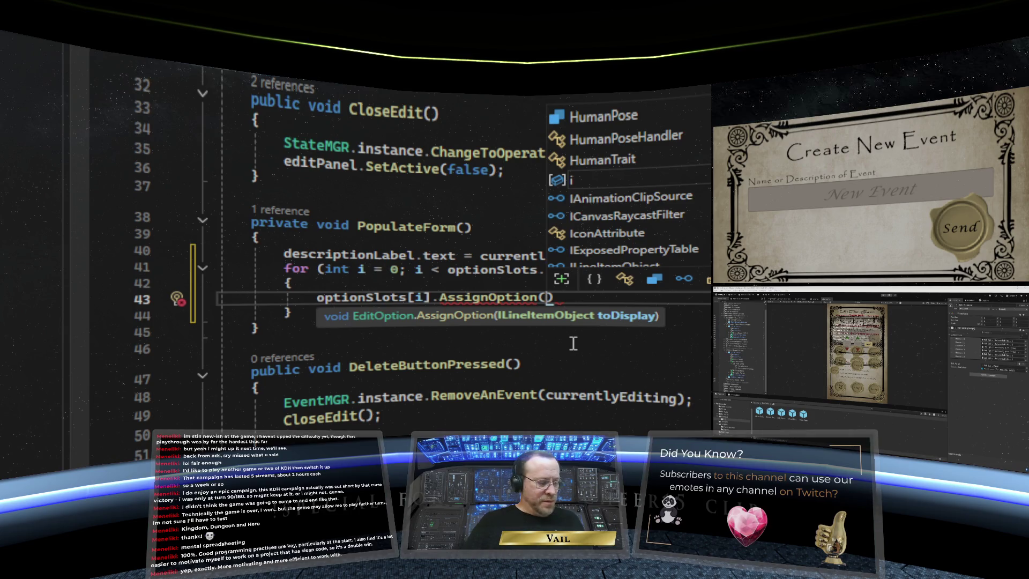
text(curre)
text(ntlyEdi)
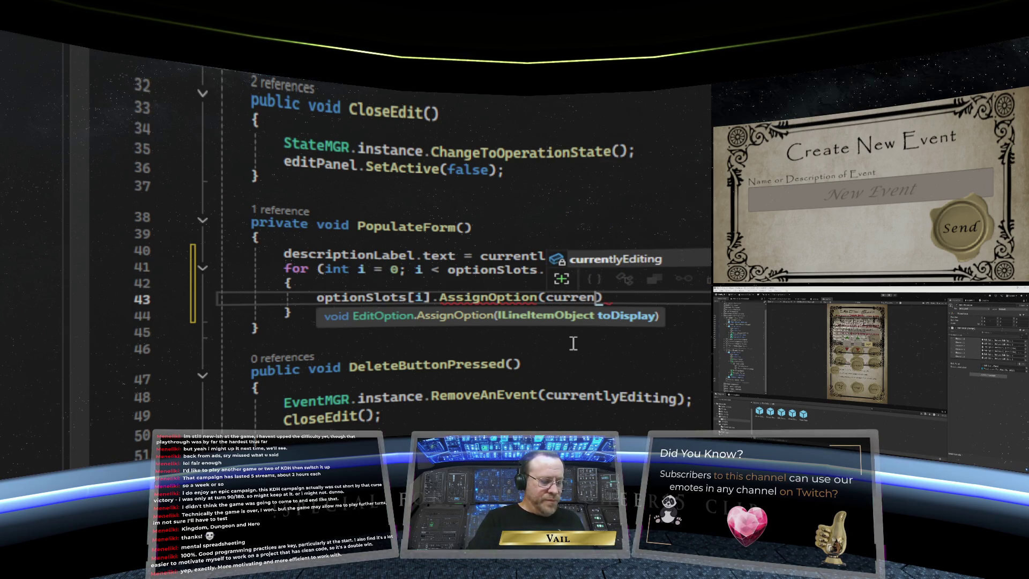
text(ting)
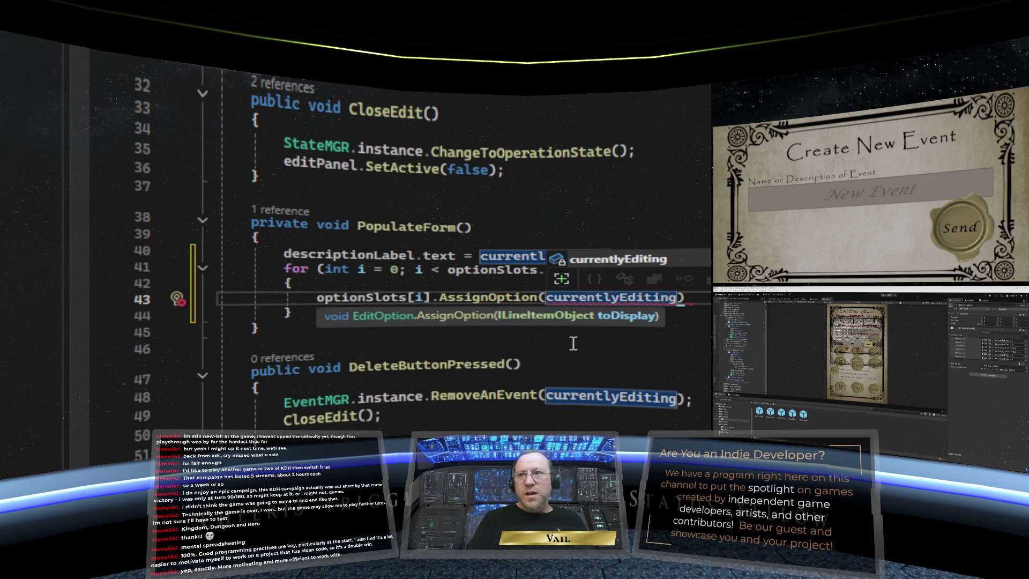
text(.)
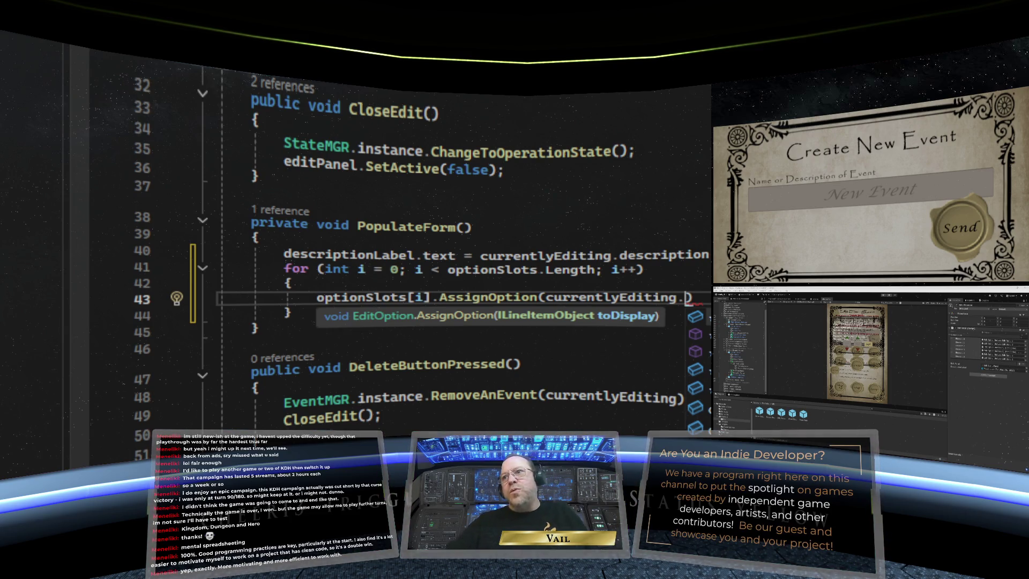
text(che)
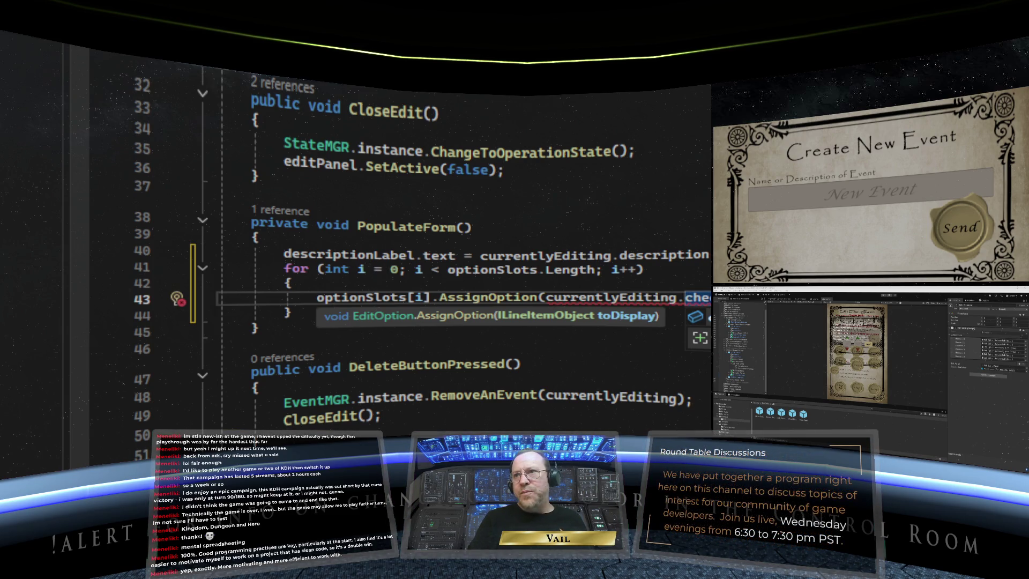
key(Escape)
Check the loop index and parentheses, save EditMGR.cs, and return to Unity
click(418, 296)
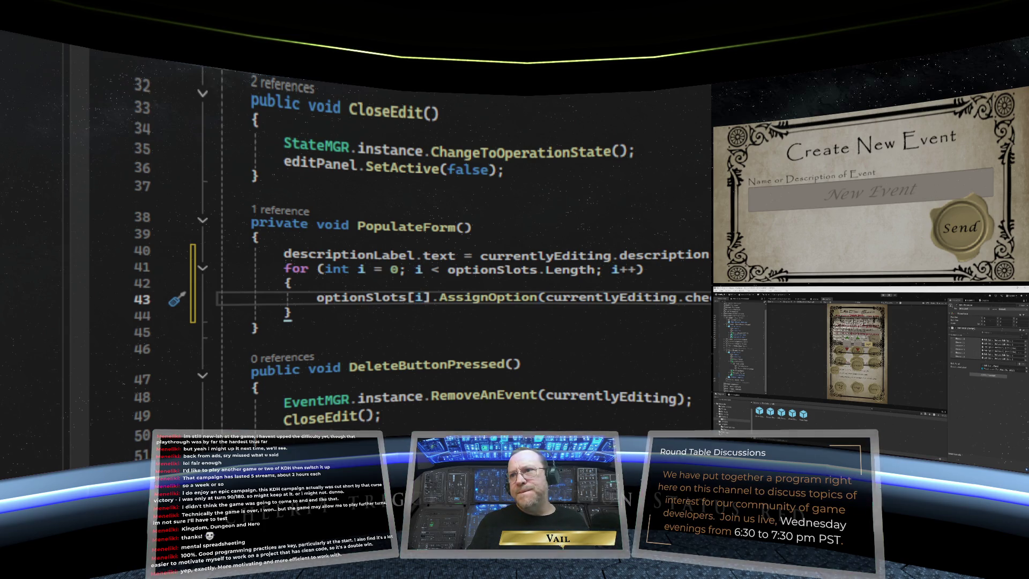
click(542, 297)
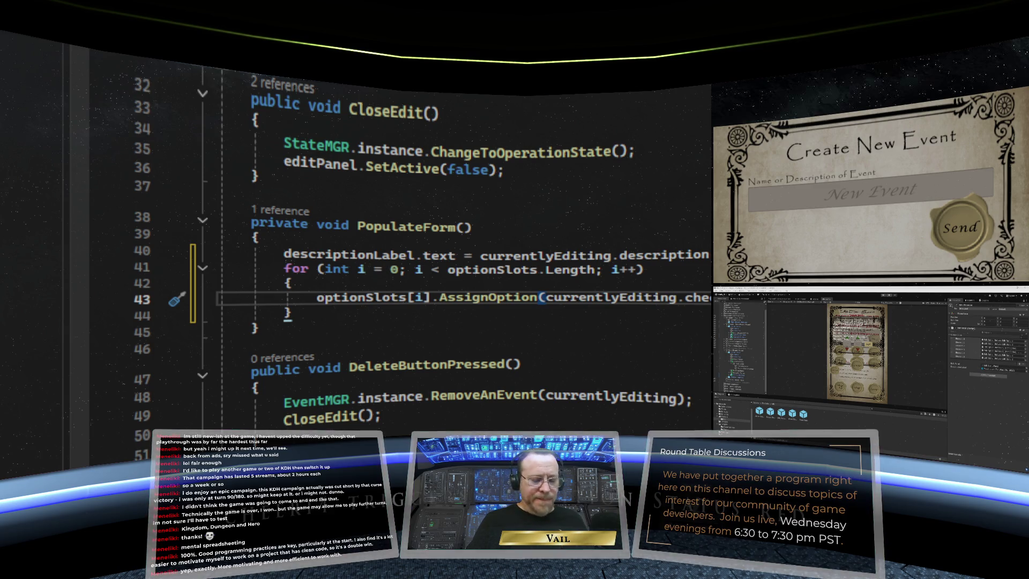
click(251, 343)
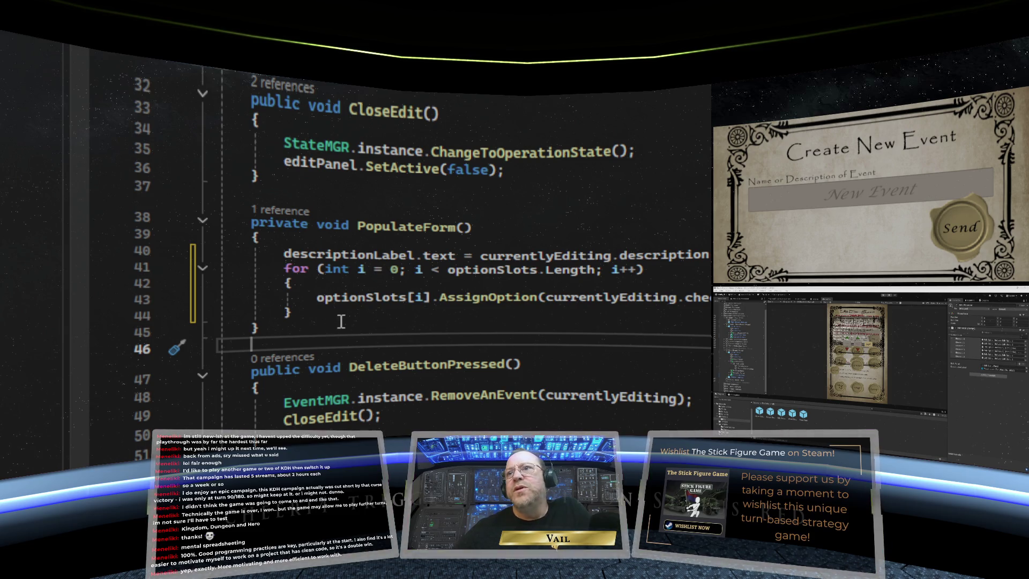
key(ctrl+s)
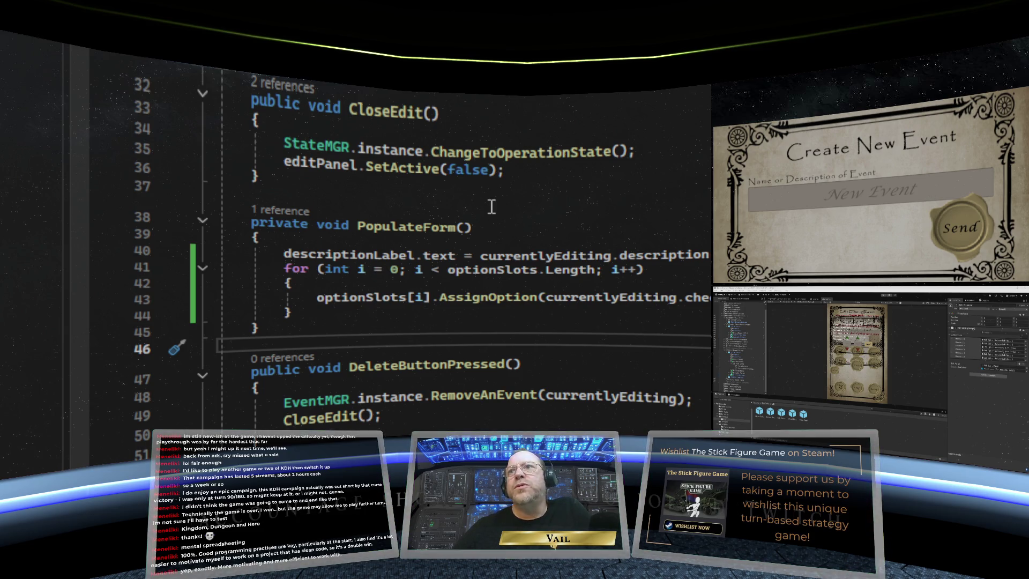
key(alt+Tab)
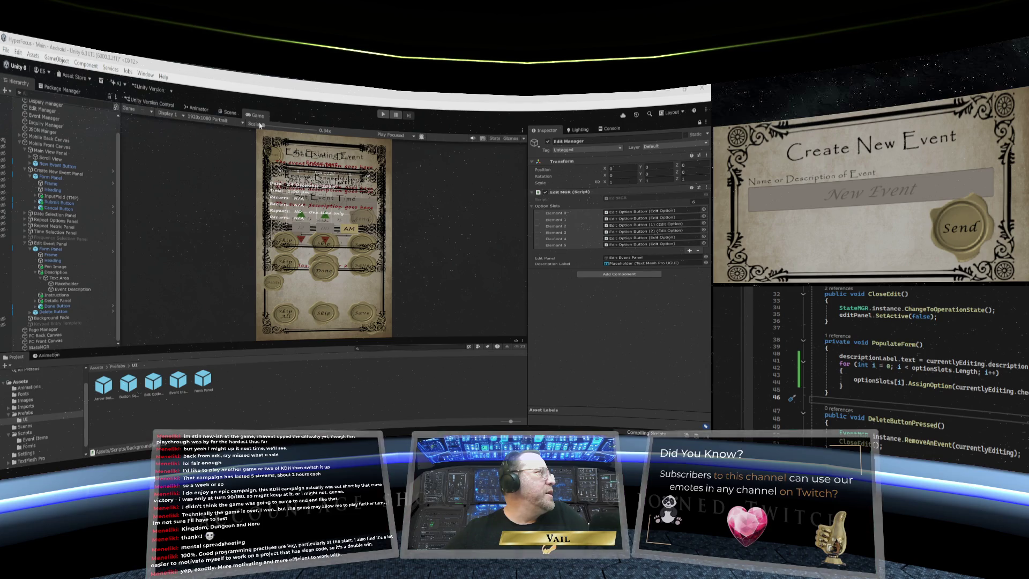
Maximize the Game view and enter Play mode
right_click(259, 122)
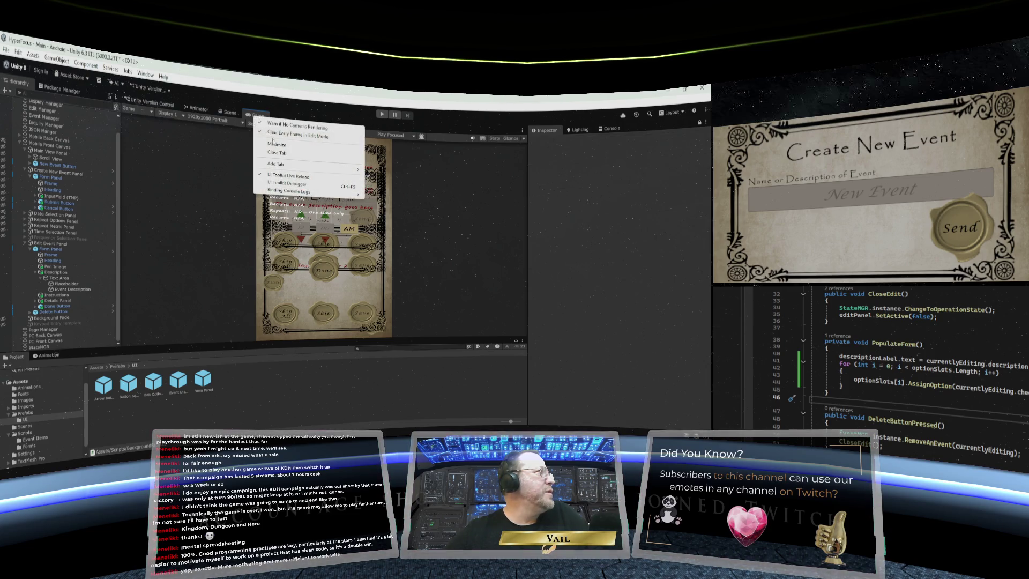
click(273, 142)
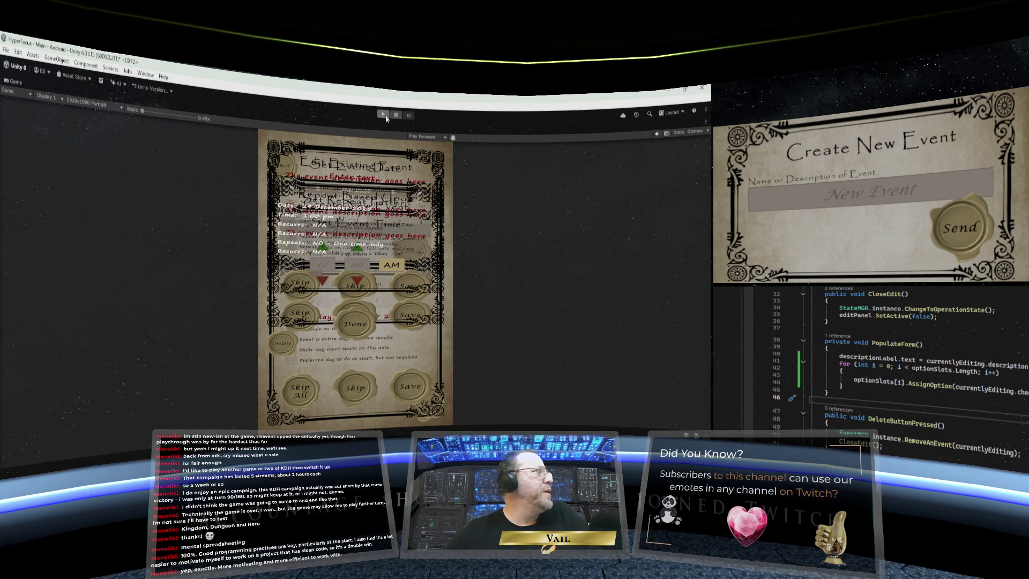
click(383, 114)
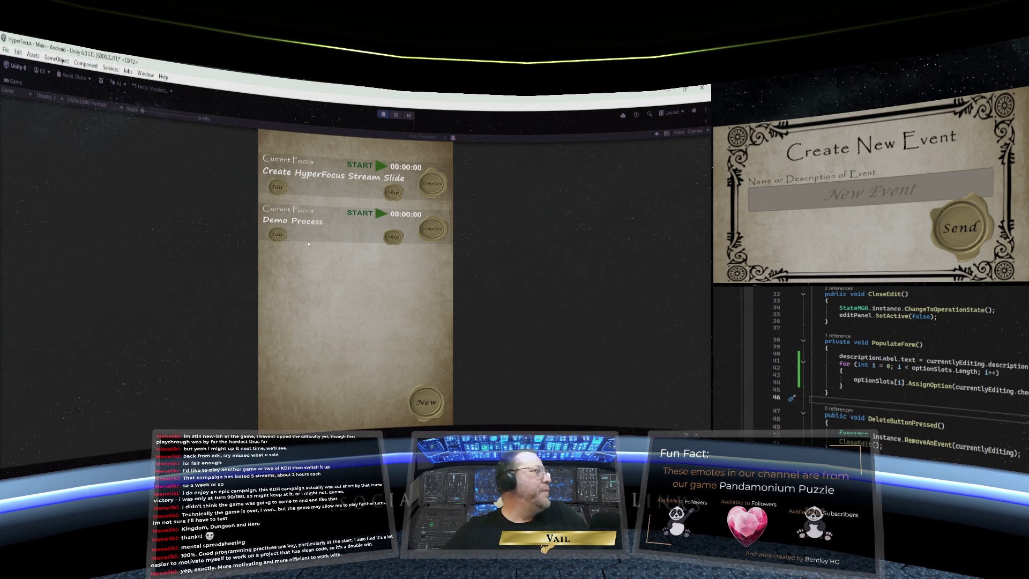
Edit Demo Process, restore the editor layout, and view the NullReferenceException stack trace in Console
click(277, 233)
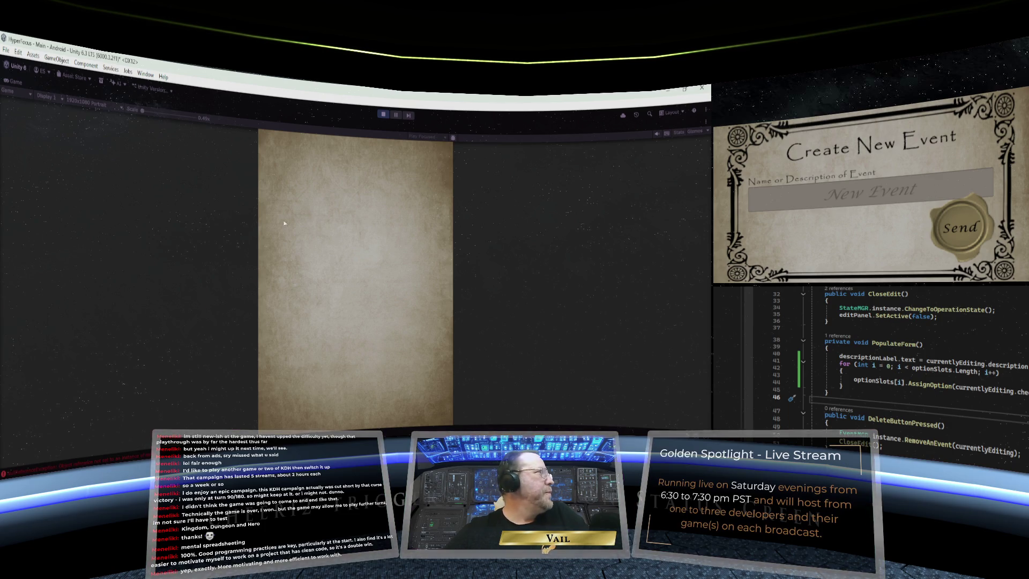
right_click(11, 85)
click(35, 118)
click(614, 130)
click(584, 148)
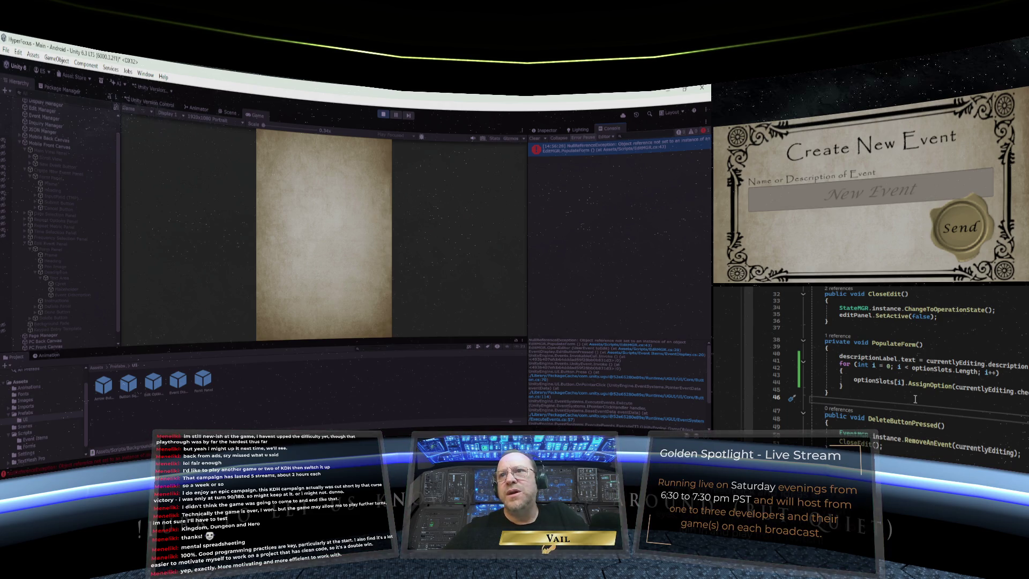
Scroll through EditMGR.cs, then show the Edit Manager's components in the Inspector
scroll(914, 399, up, 7)
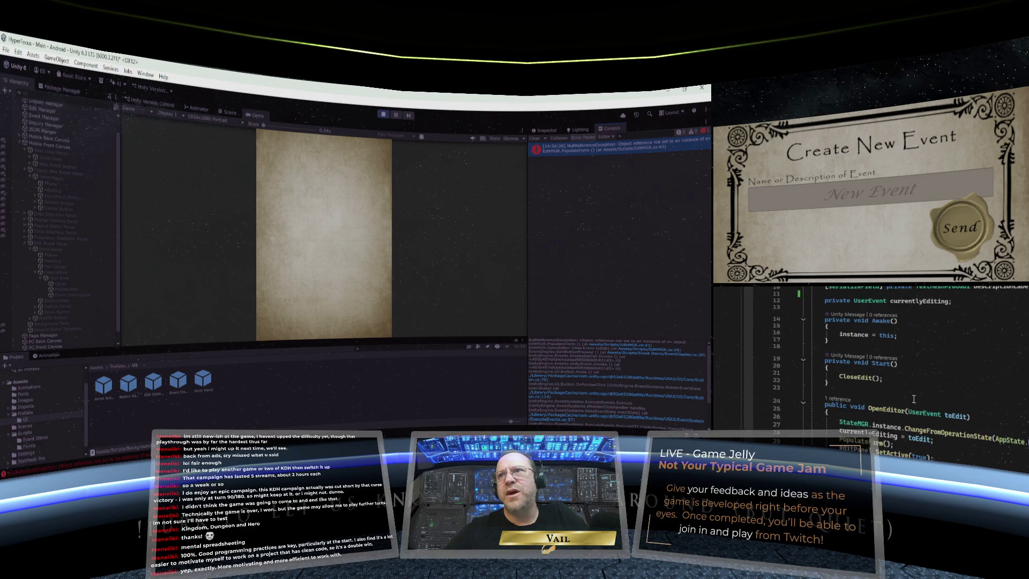
scroll(914, 399, up, 3)
scroll(914, 399, down, 2)
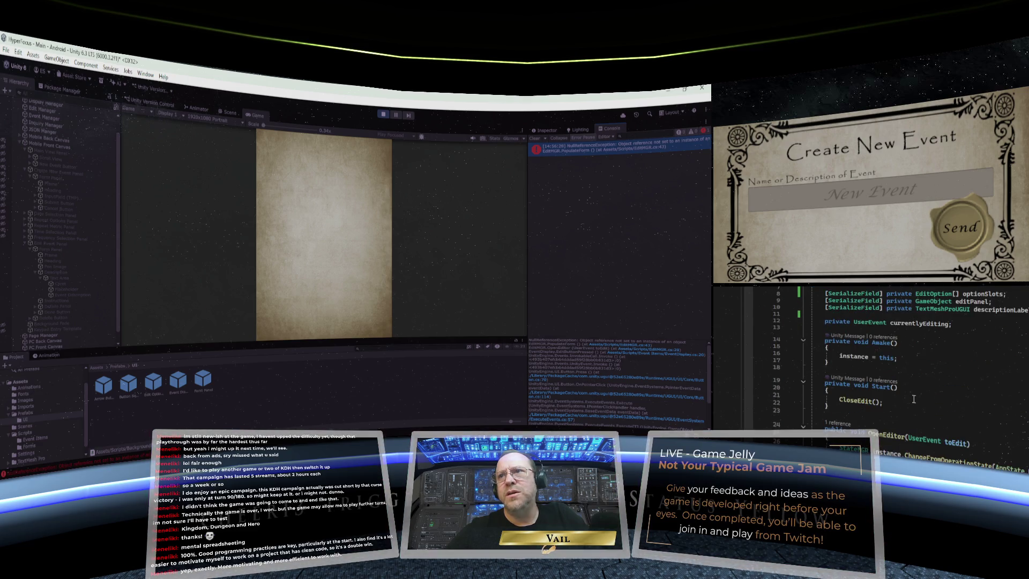
scroll(914, 399, down, 3)
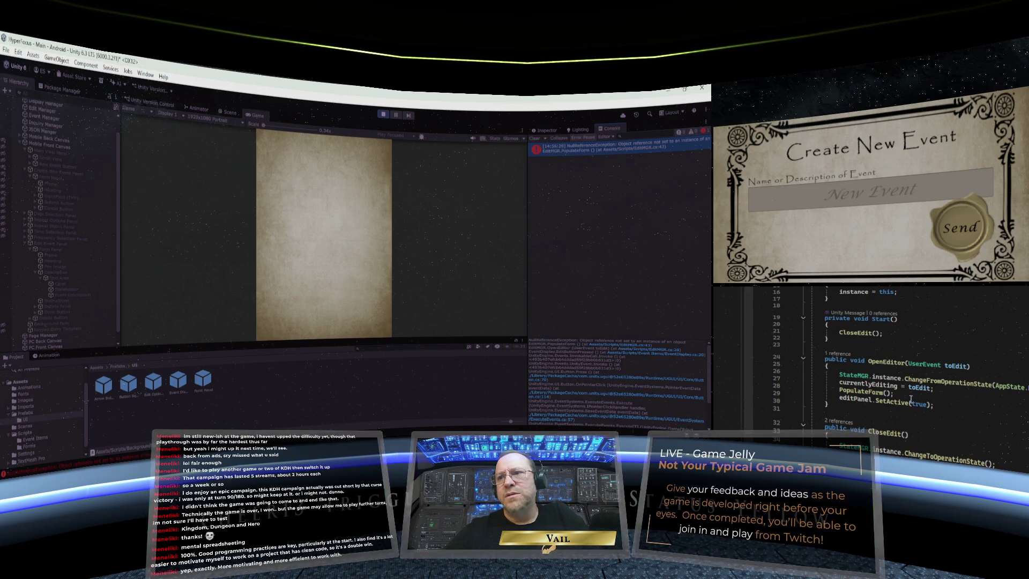
scroll(911, 399, down, 2)
scroll(910, 399, up, 4)
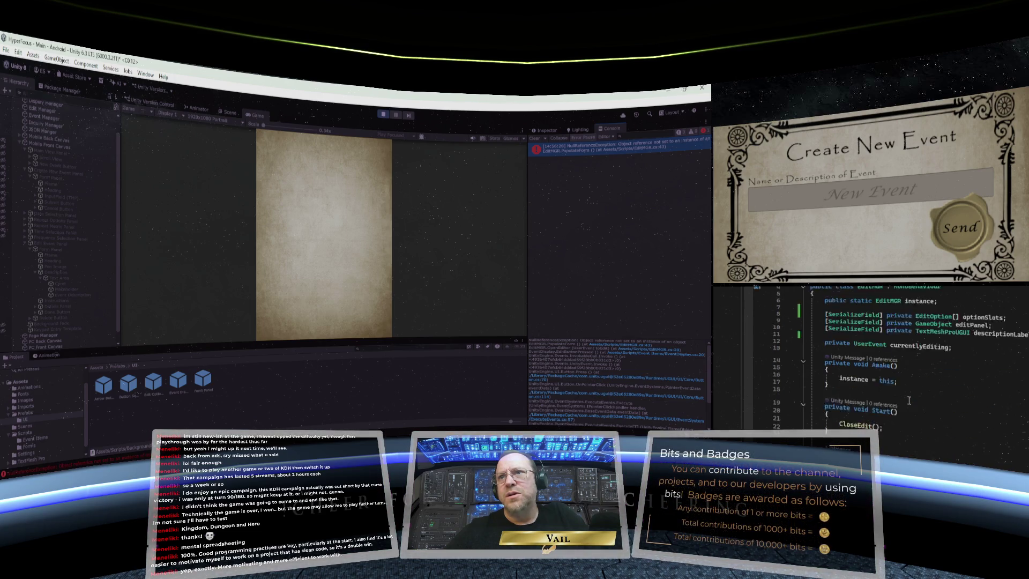
scroll(909, 401, up, 1)
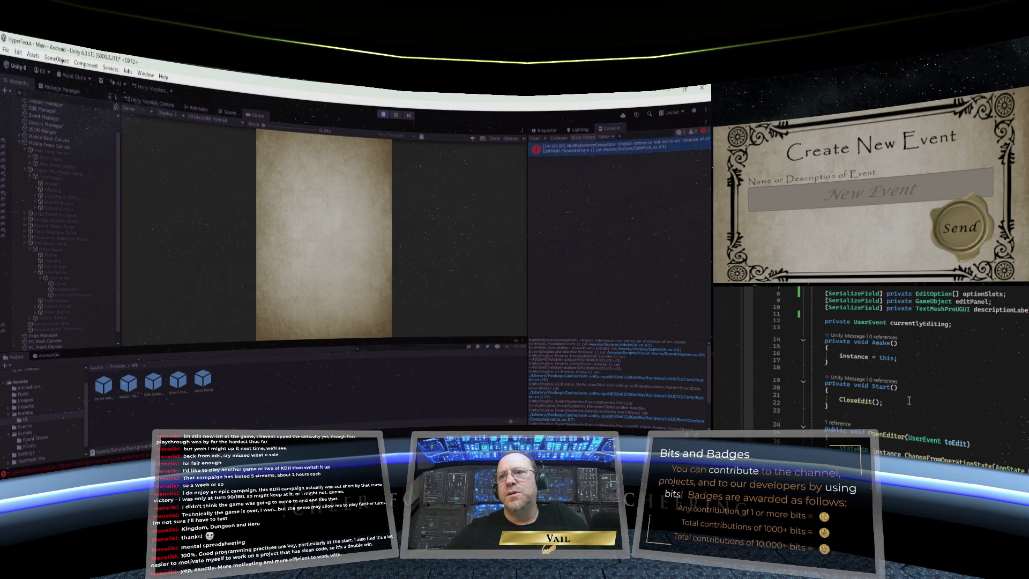
scroll(909, 401, down, 5)
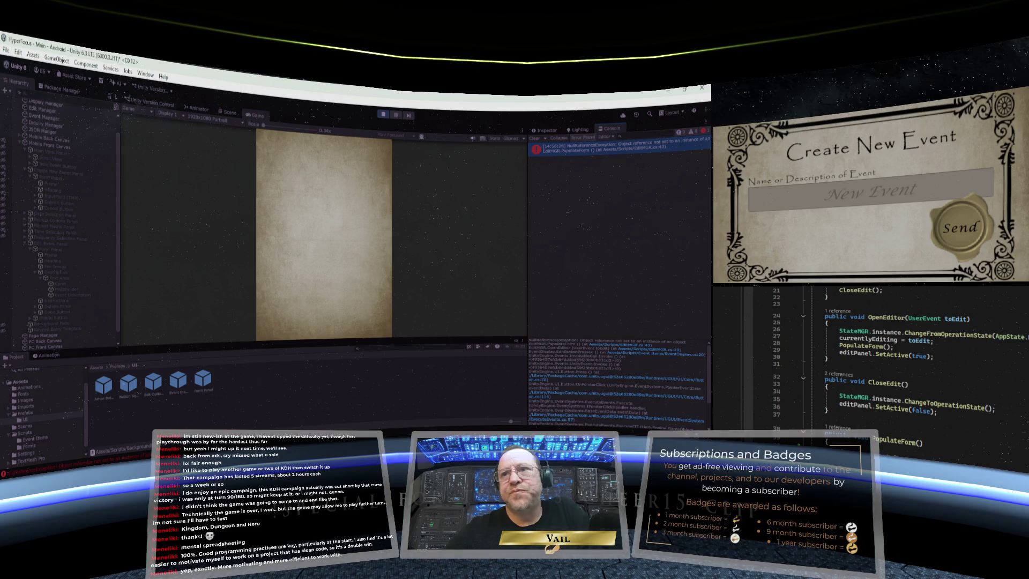
click(546, 131)
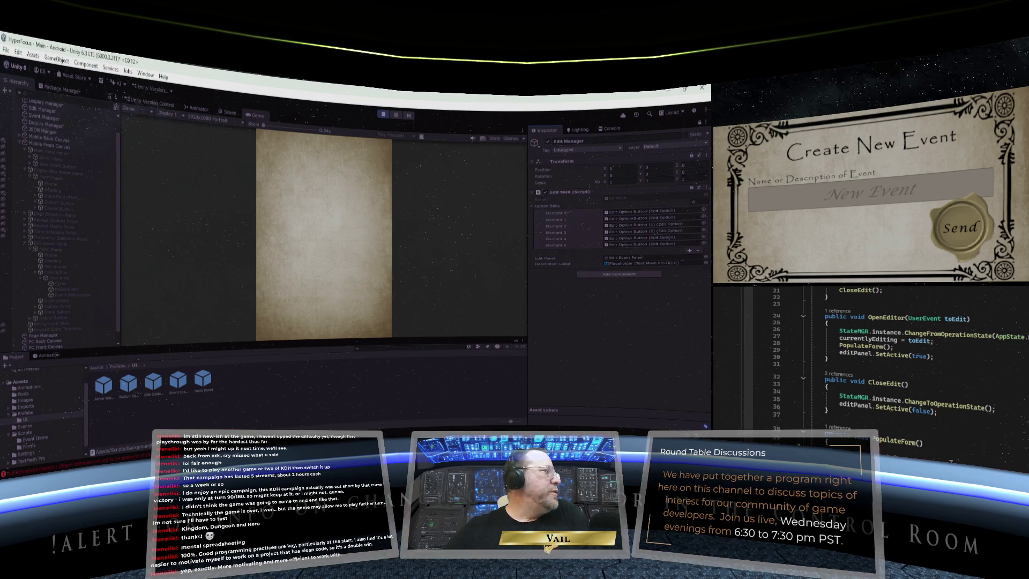
Review EditMGR.cs, then jump with F12 to UserEvent's definition and its checkOrder array
scroll(890, 359, up, 6)
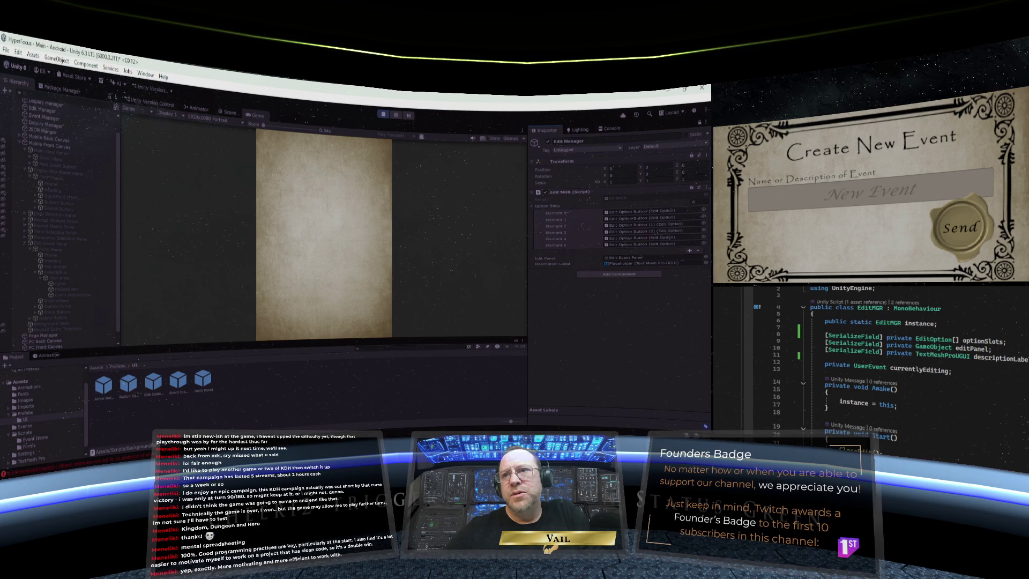
scroll(890, 365, down, 1)
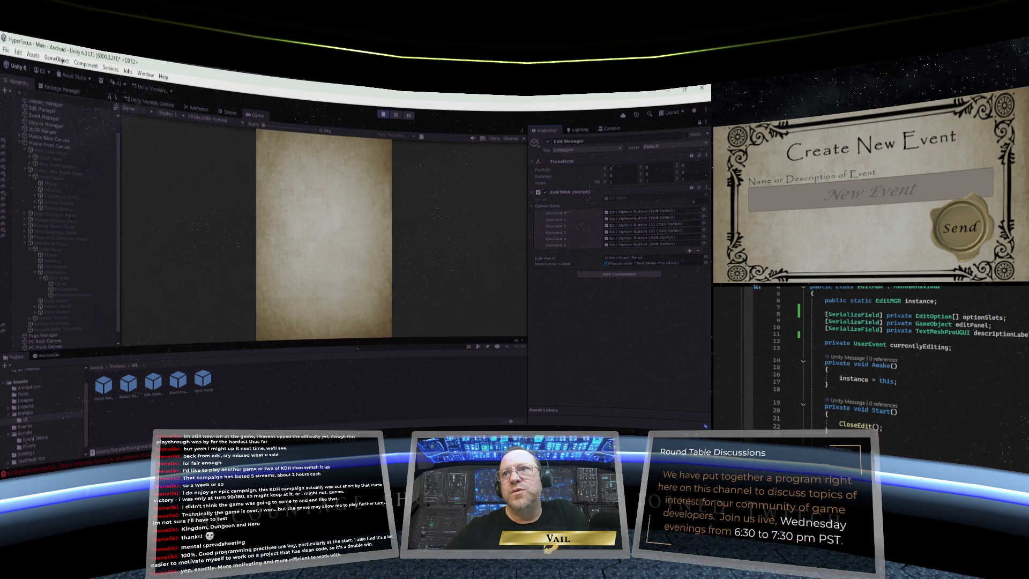
scroll(890, 375, down, 8)
scroll(890, 365, up, 5)
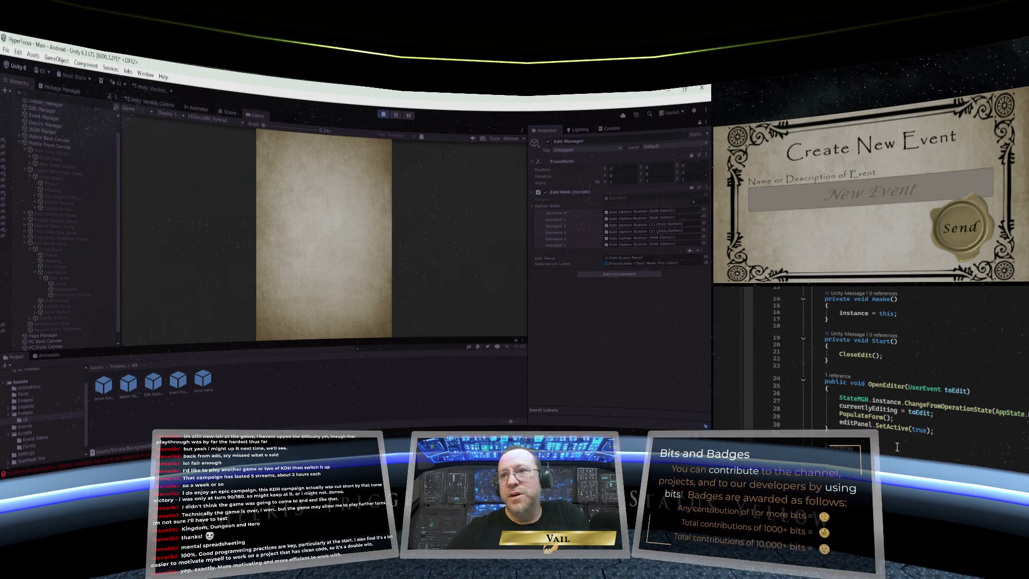
scroll(897, 446, down, 3)
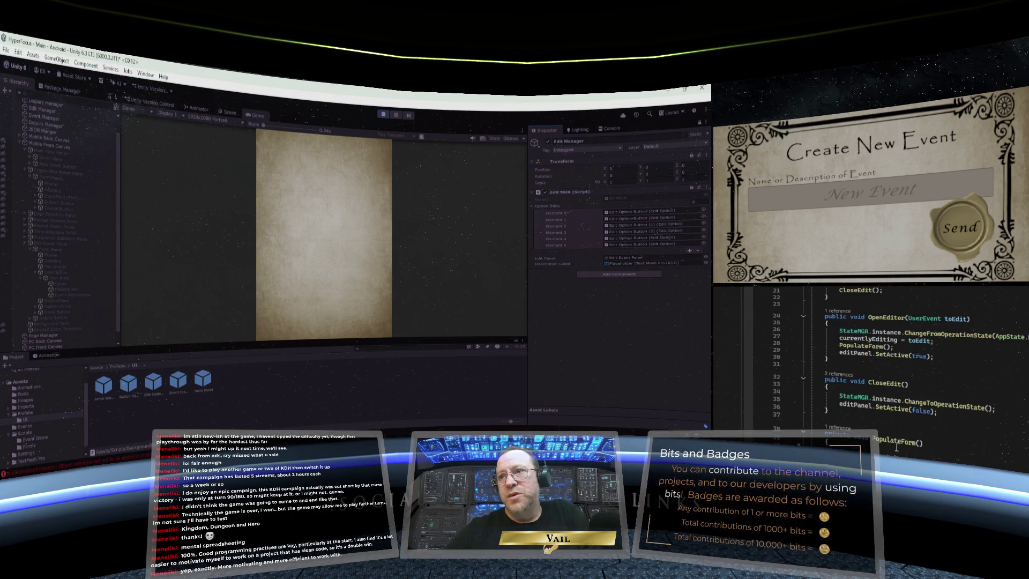
scroll(890, 354, up, 6)
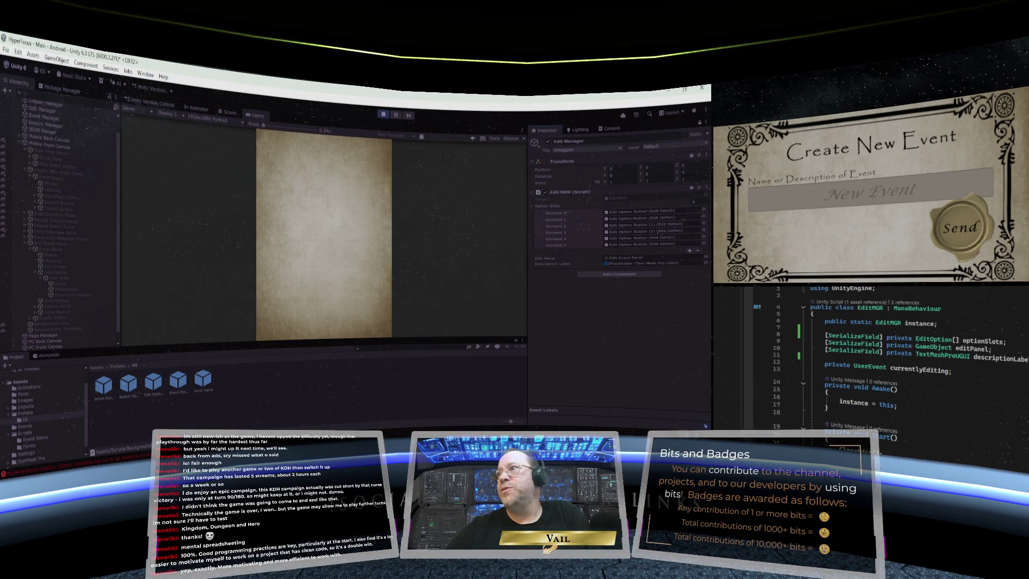
key(F12)
scroll(980, 382, up, 5)
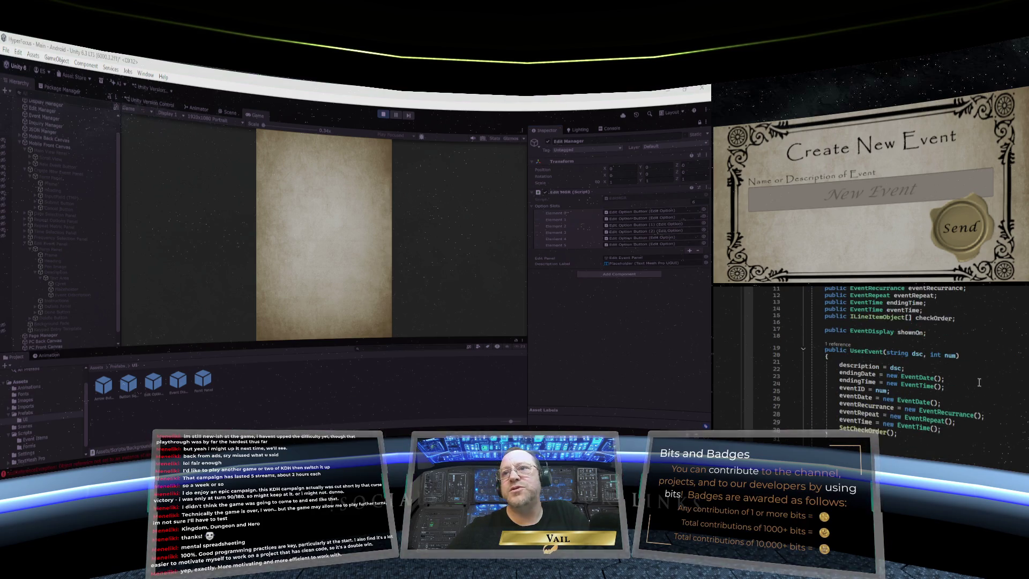
scroll(971, 387, up, 2)
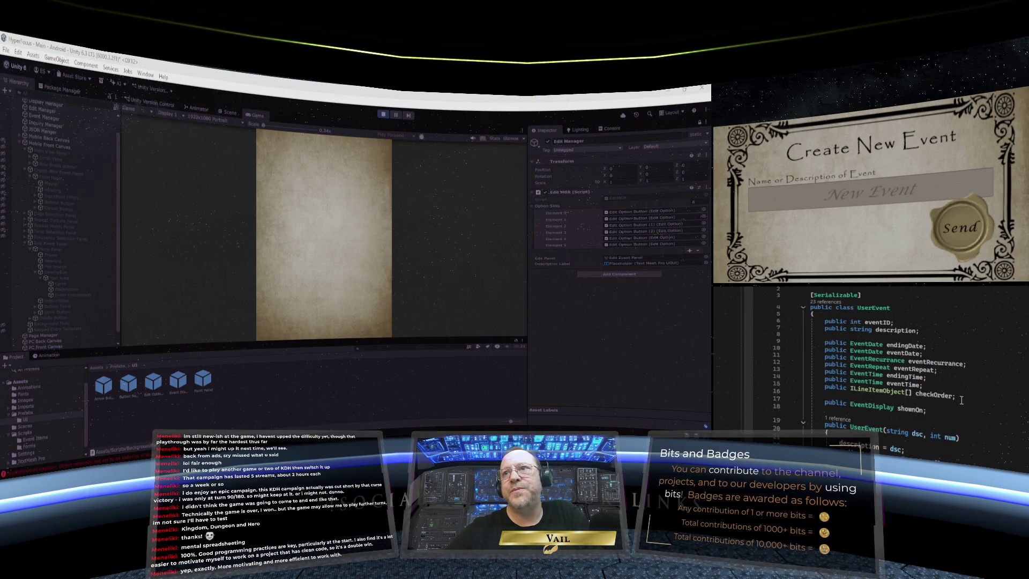
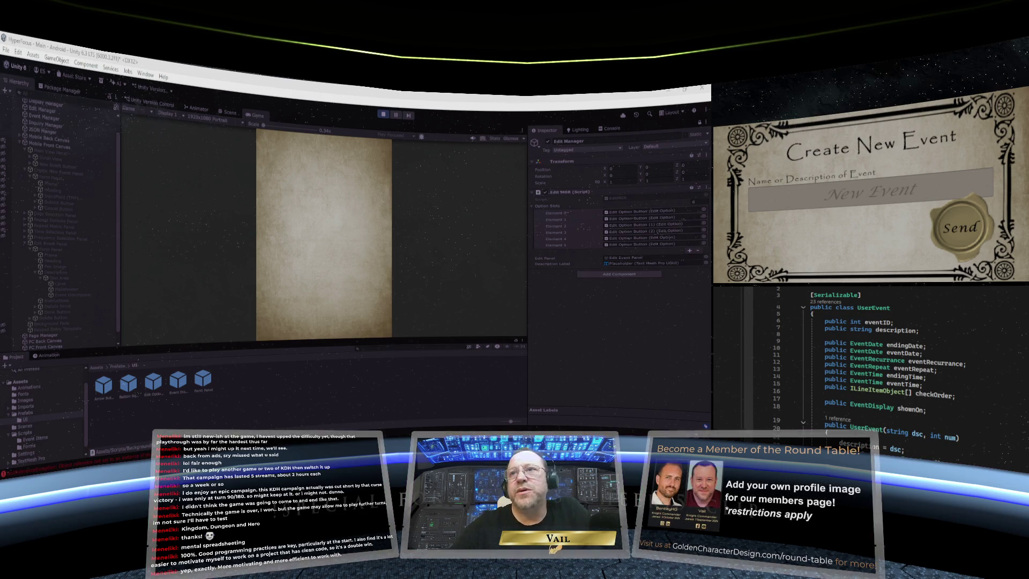
Review the UserEvent class declaration and scroll through the EventMGR script
key(Up)
key(Up)
key(Up)
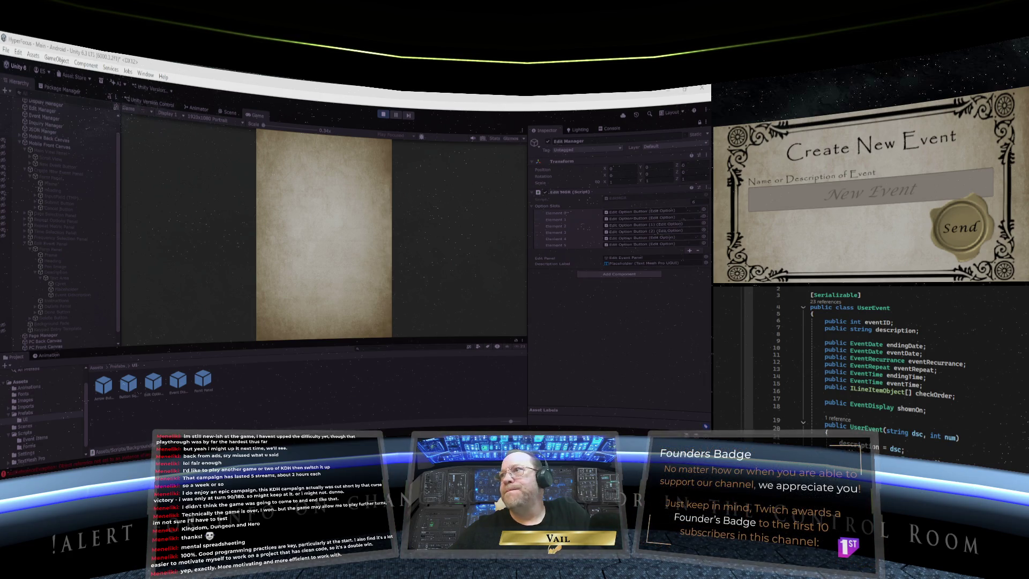
key(ctrl+Tab)
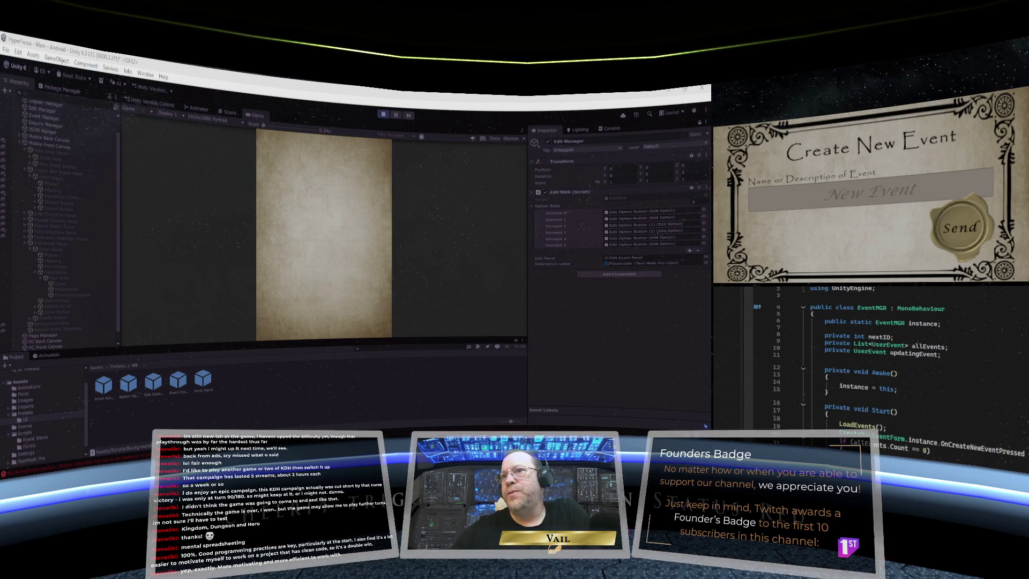
scroll(901, 375, down, 13)
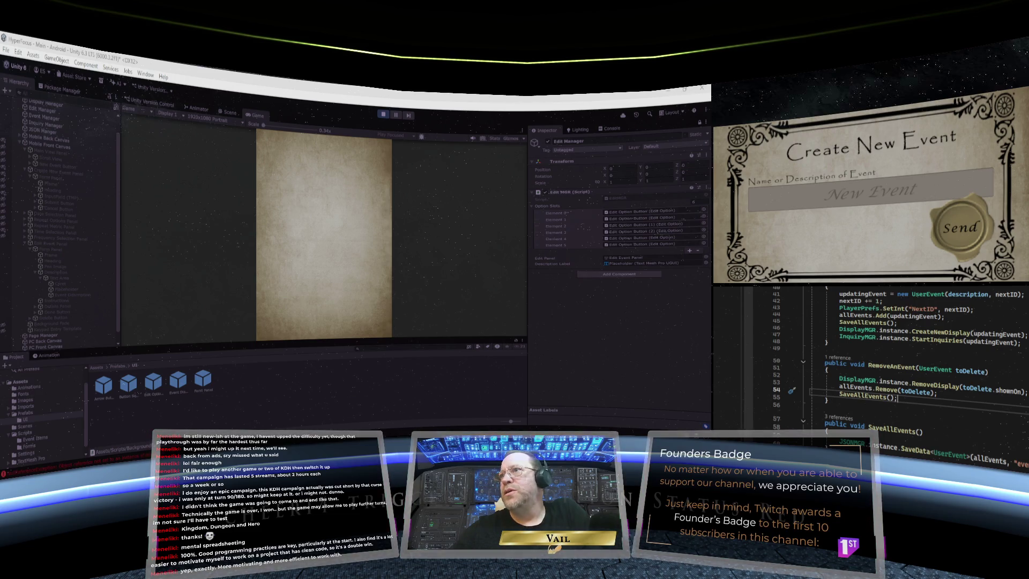
Switch to the EditMGR script and place the caret at the PopulateForm loop's opening brace
key(ctrl+Tab)
scroll(947, 319, down, 5)
scroll(948, 319, down, 2)
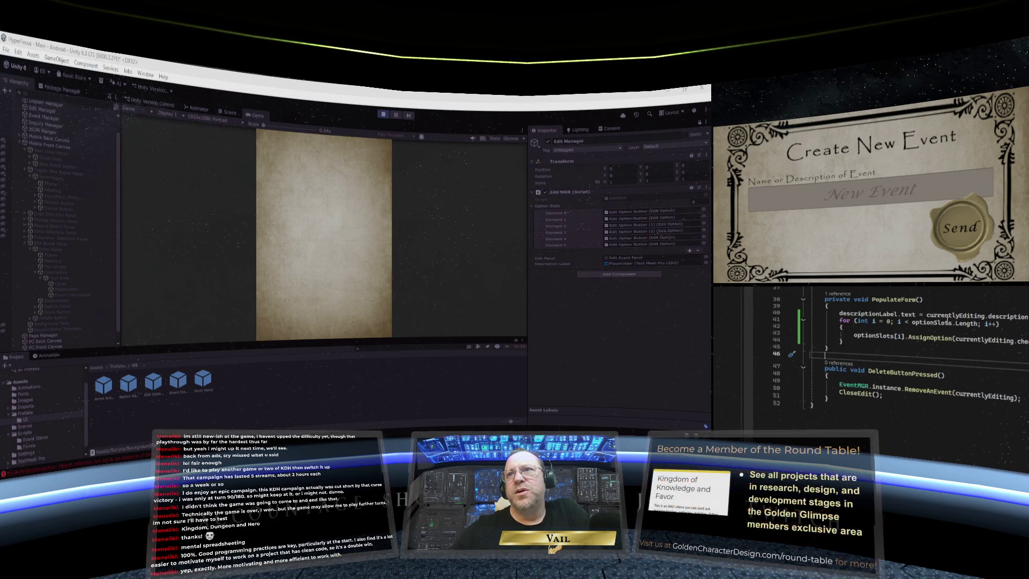
click(872, 329)
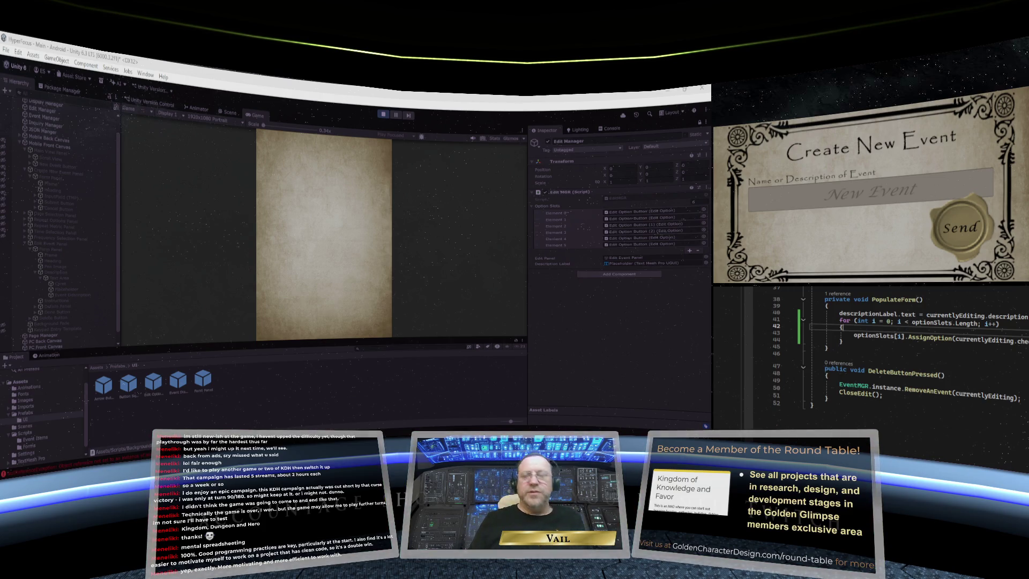
Add a new line in the PopulateForm loop reading Debug.Log(optionSlots[i] =
key(Return)
text(De)
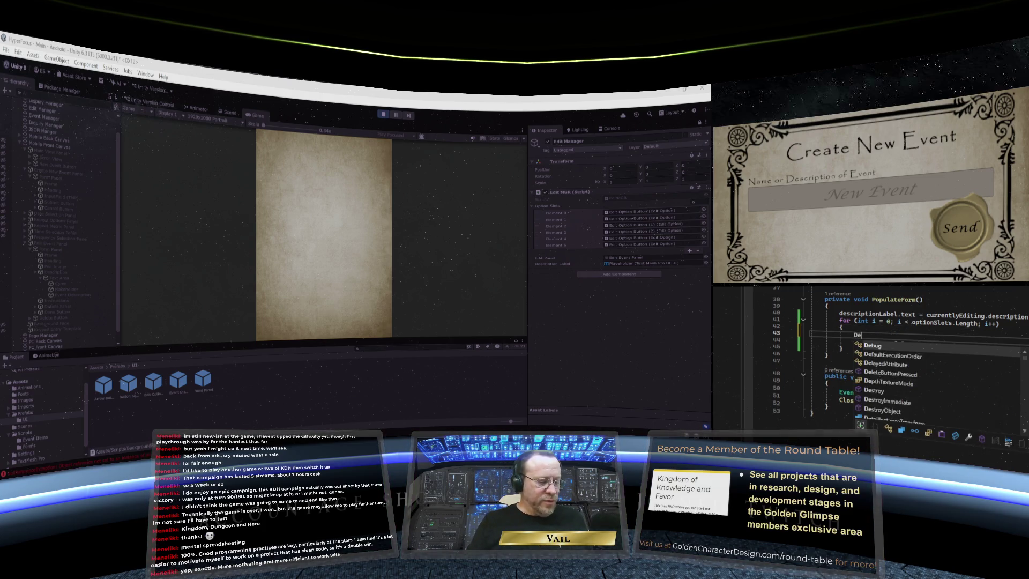
text(bug.Log()
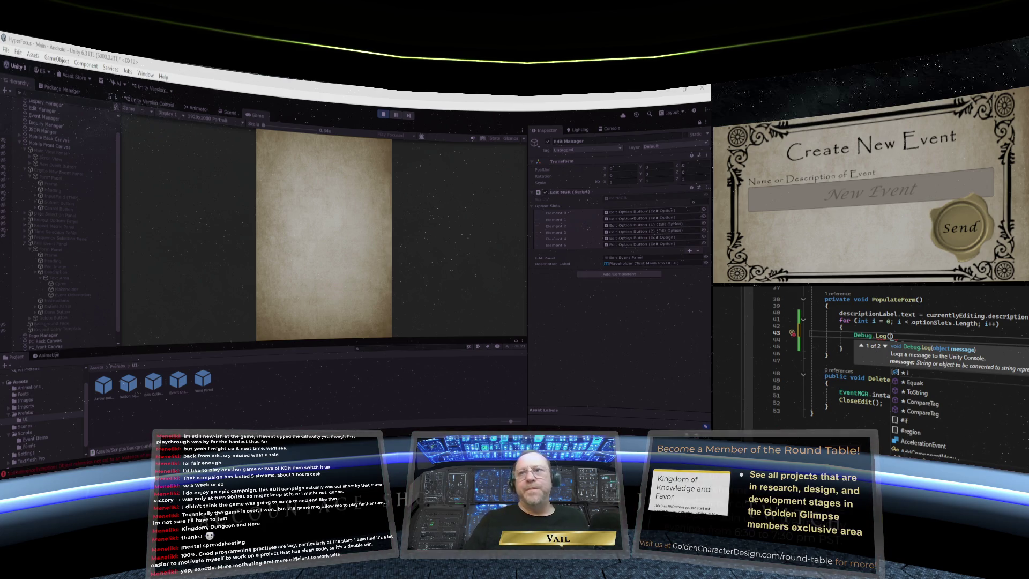
text(option)
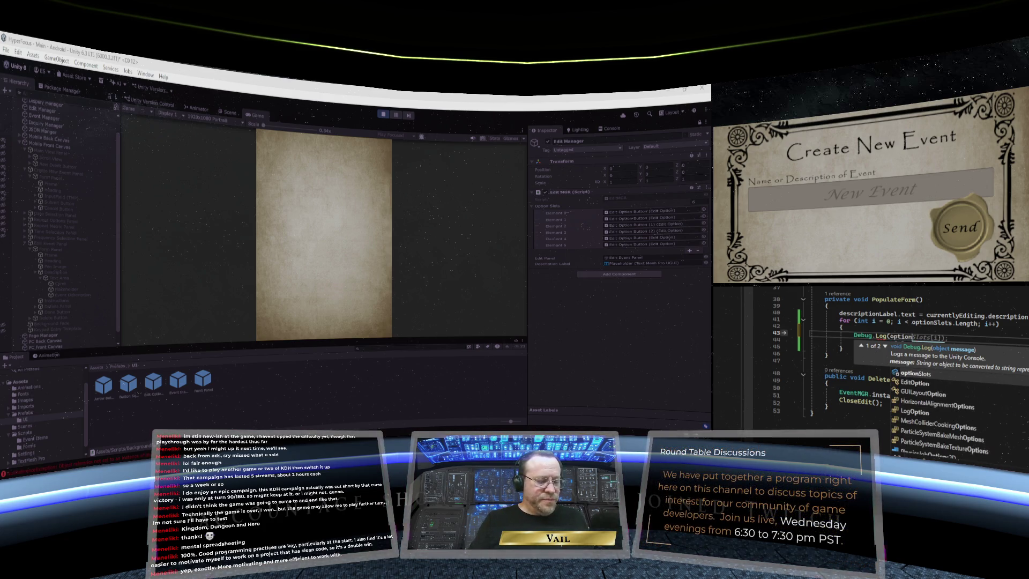
text(Slots)
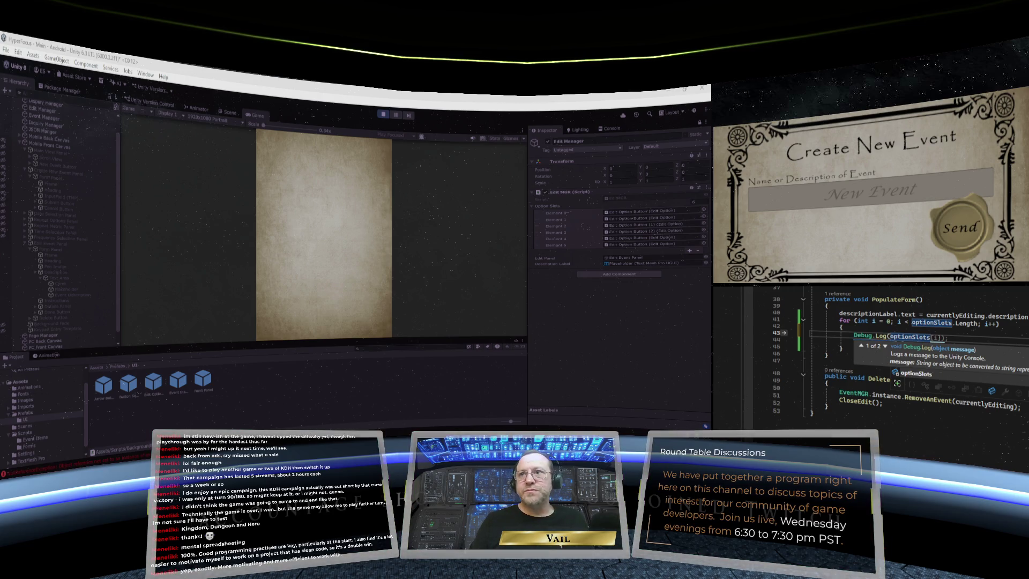
text([i)
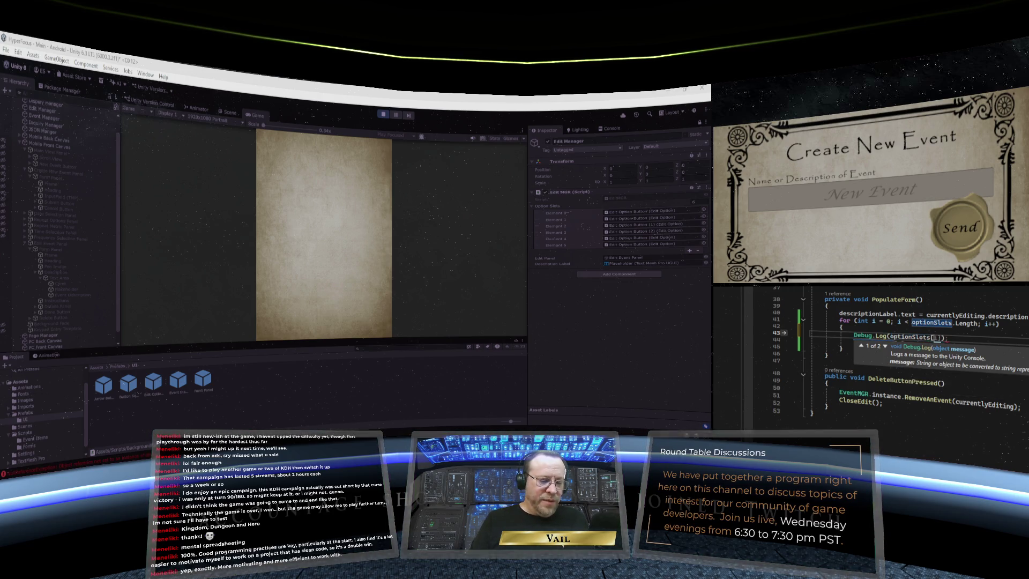
text(])
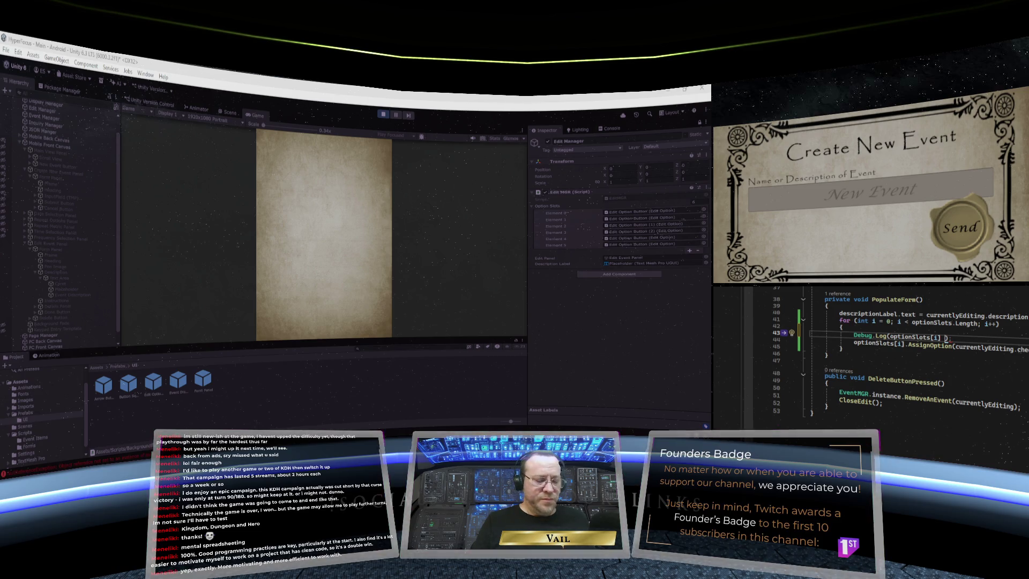
text(= null)
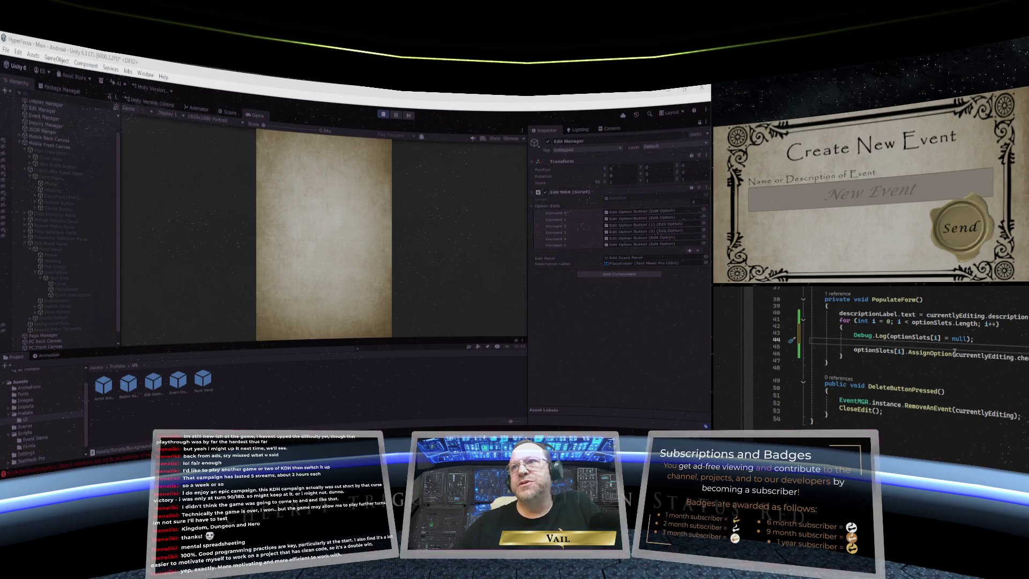
Add a second debug line logging whether currentlyEditing is null
mouse_move(938, 353)
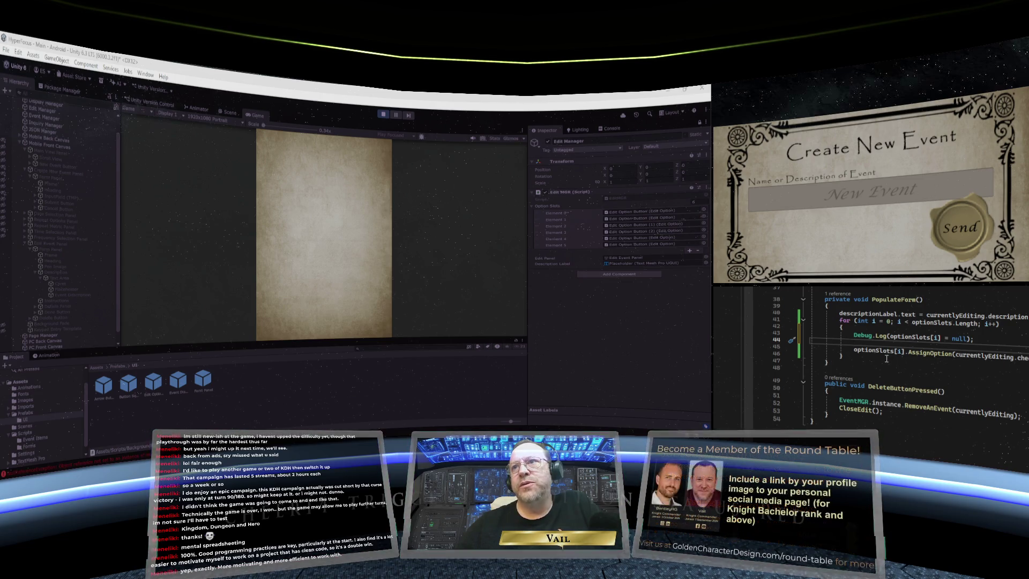
scroll(887, 358, up, 1)
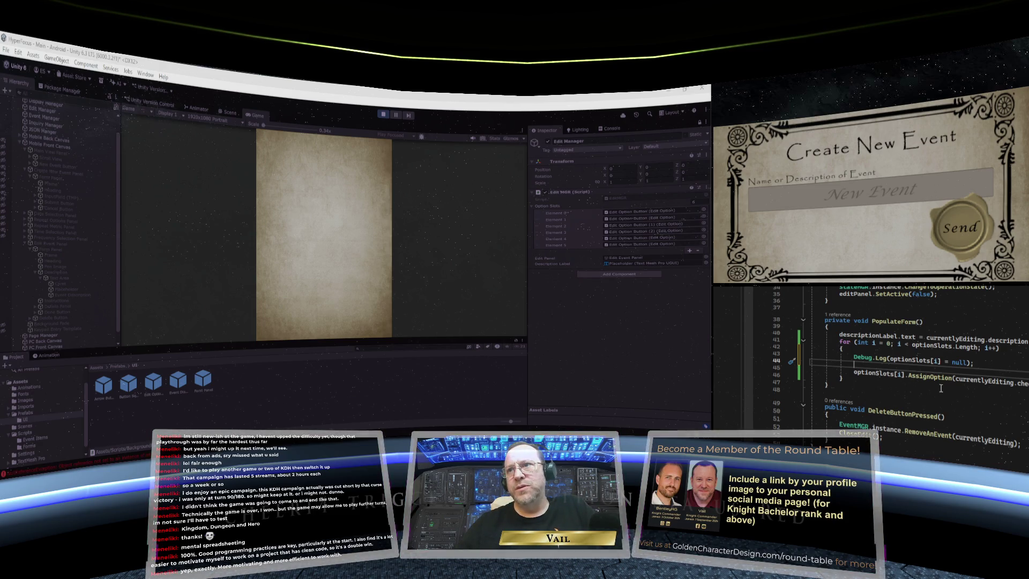
key(Return)
text(Debug)
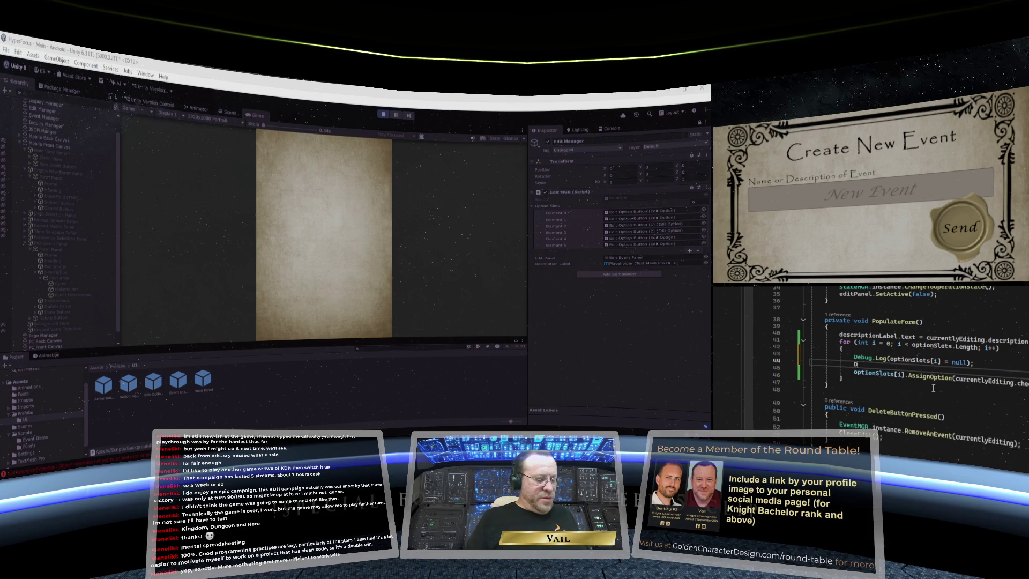
key(Escape)
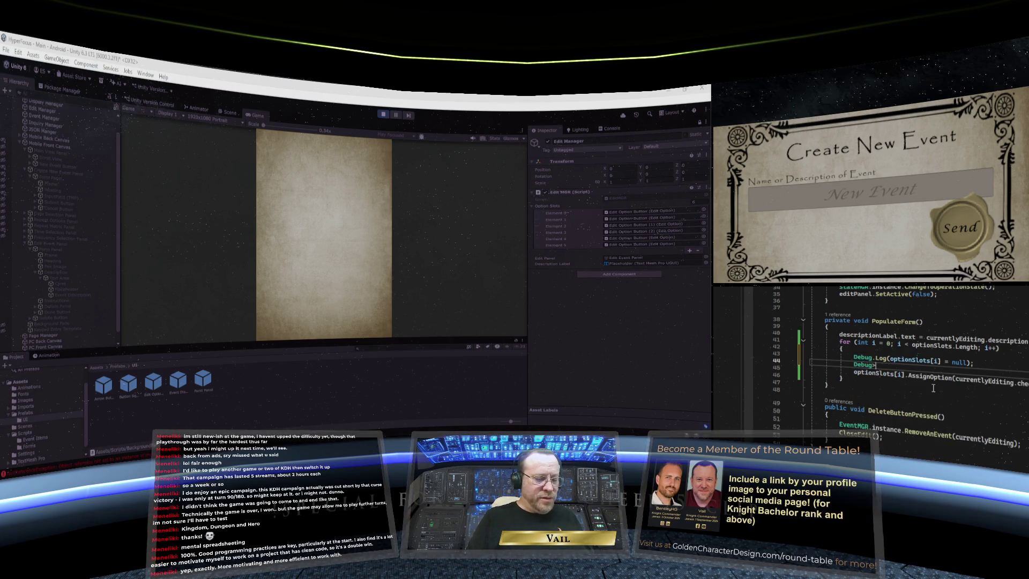
text(.Log)
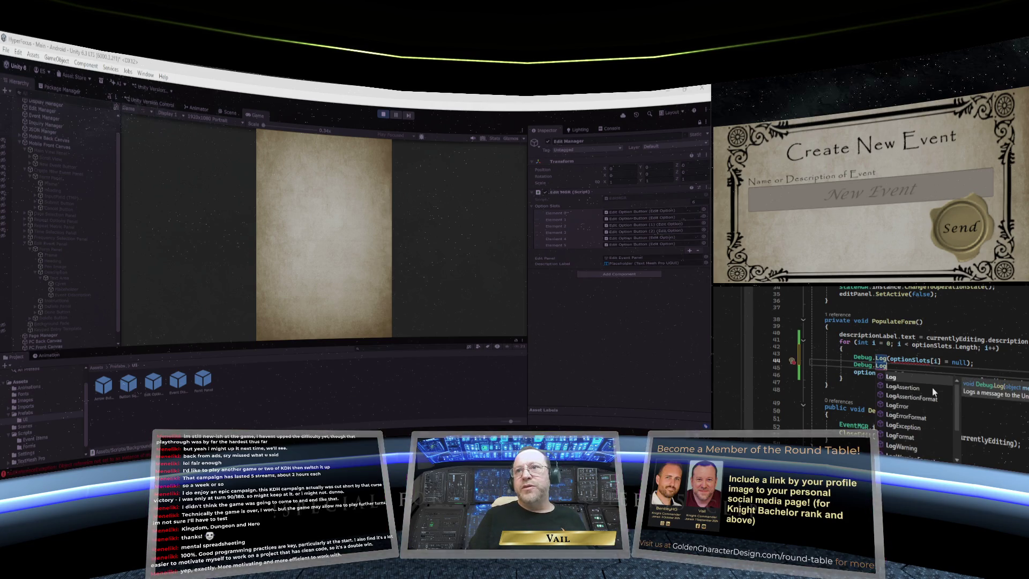
text(()
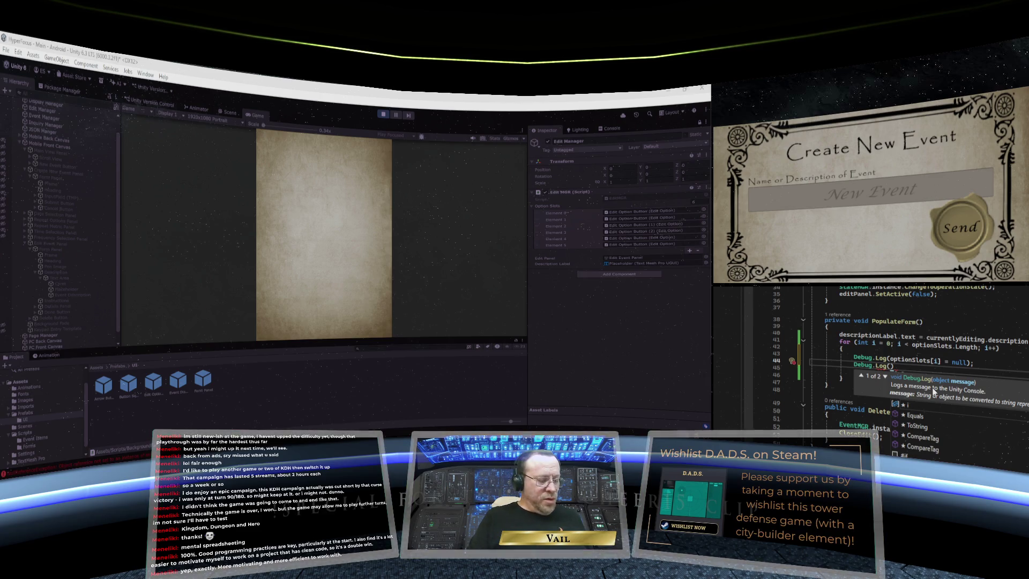
text(currentE)
text(lyEditing)
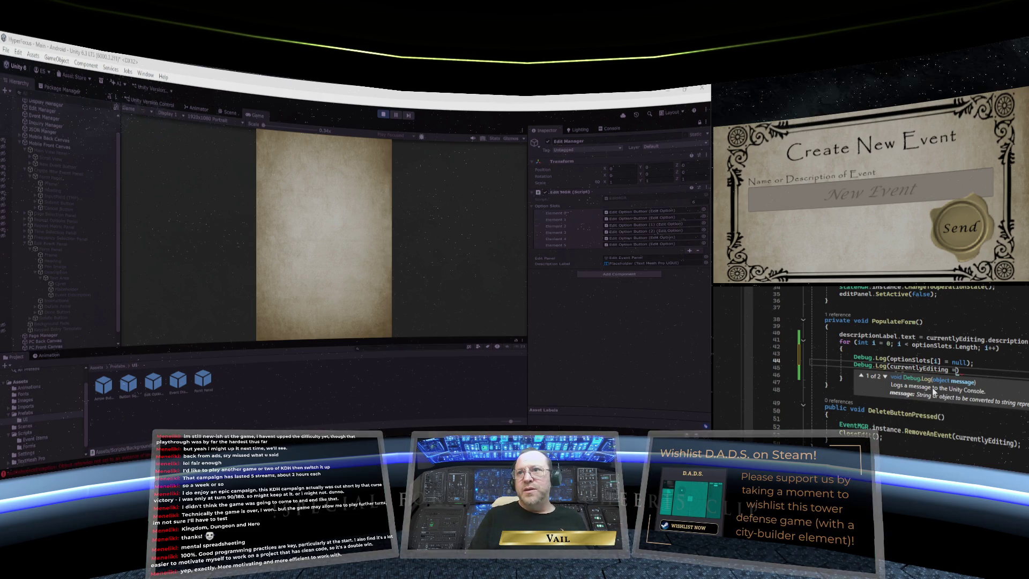
text( ==null)
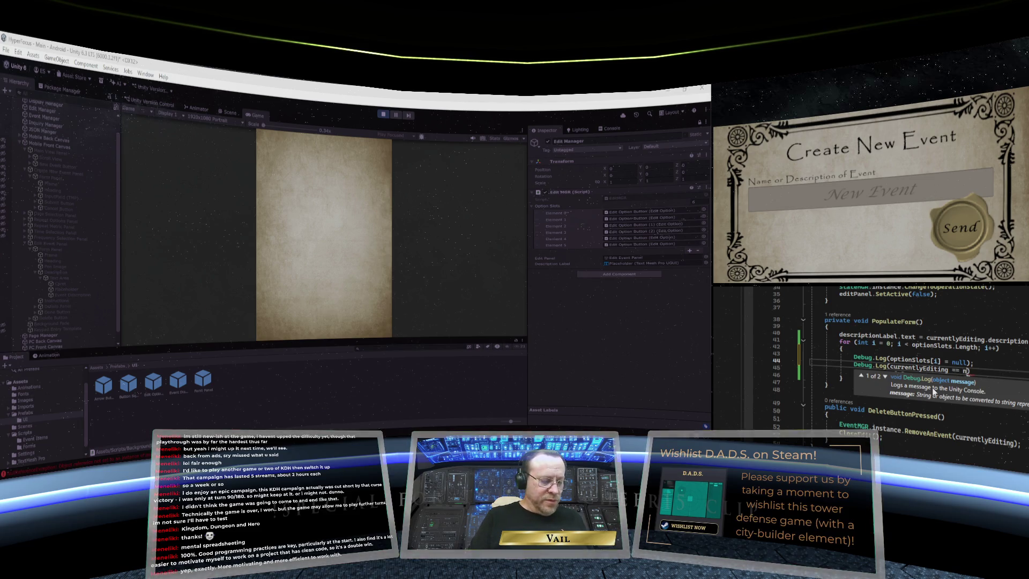
Make the first log an == comparison and end the currentlyEditing line with a semicolon
click(950, 362)
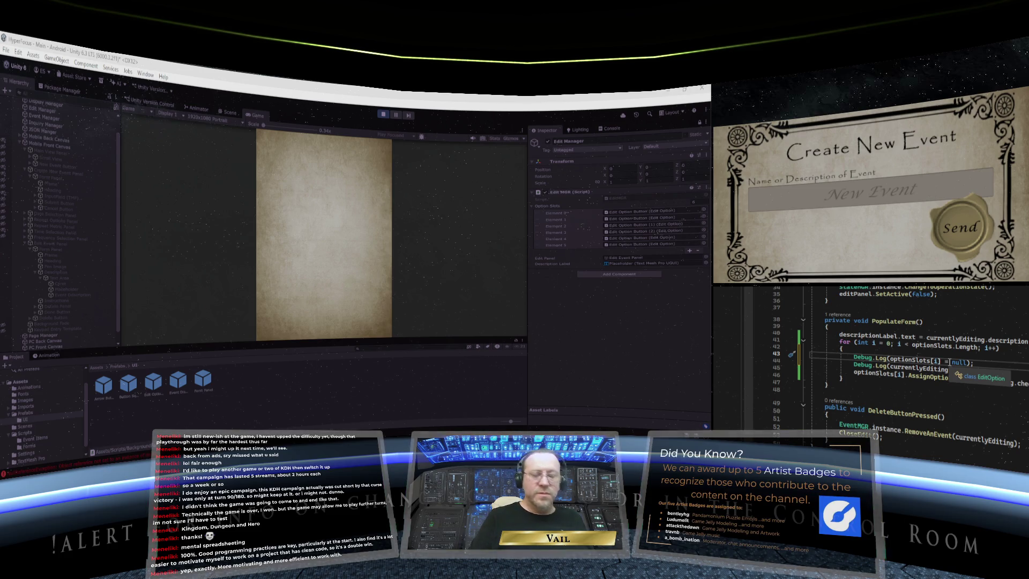
text( == null);)
click(1008, 376)
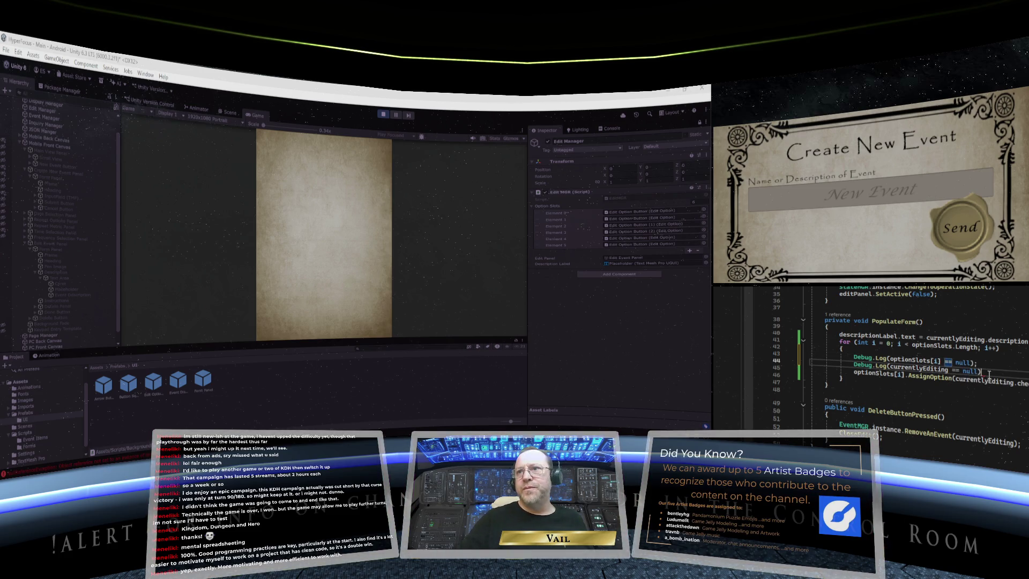
text(;)
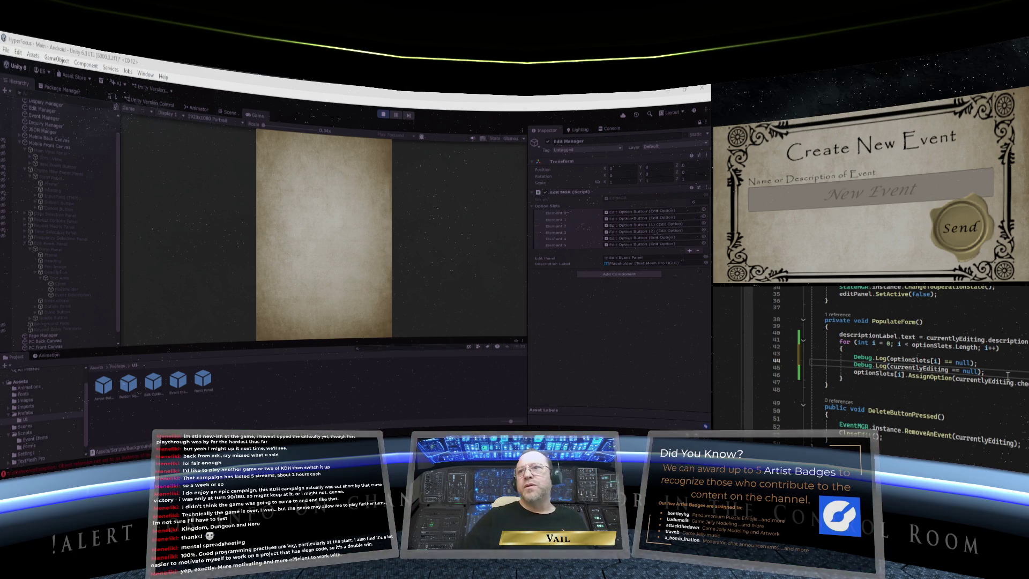
click(998, 369)
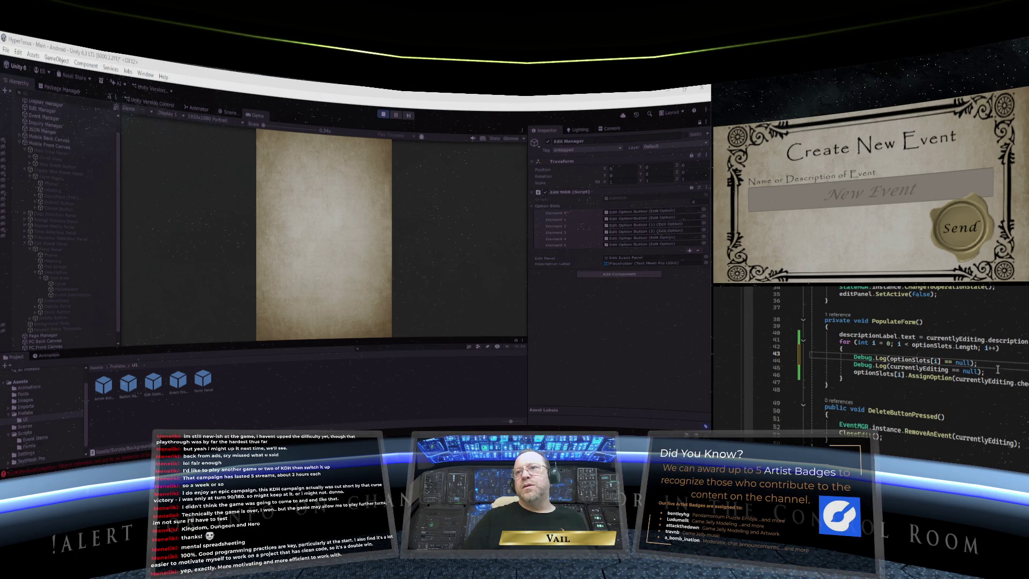
click(998, 373)
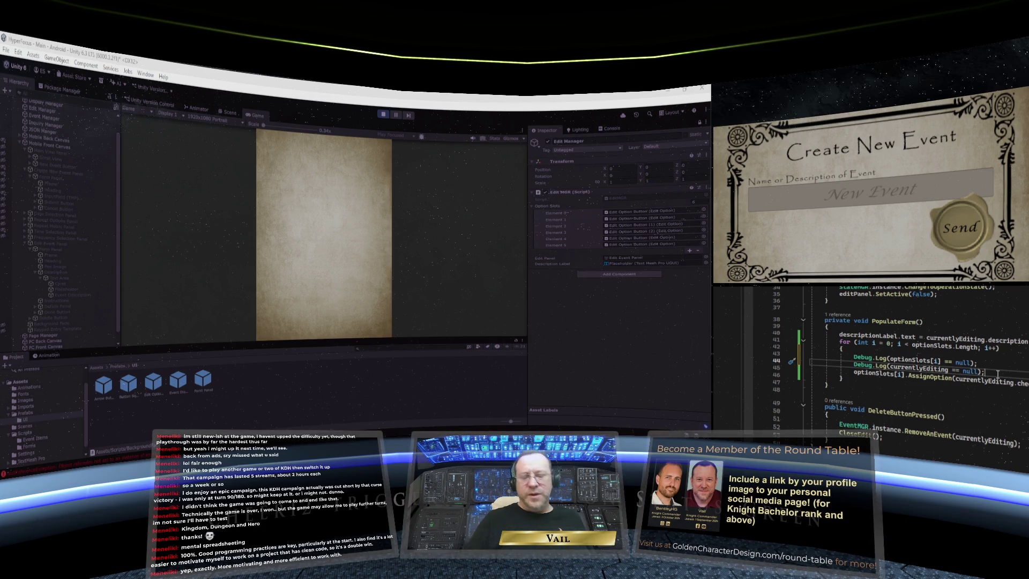
Add a third Debug.Log line checking whether currentlyEditing.checkOrder[i] == null
key(Return)
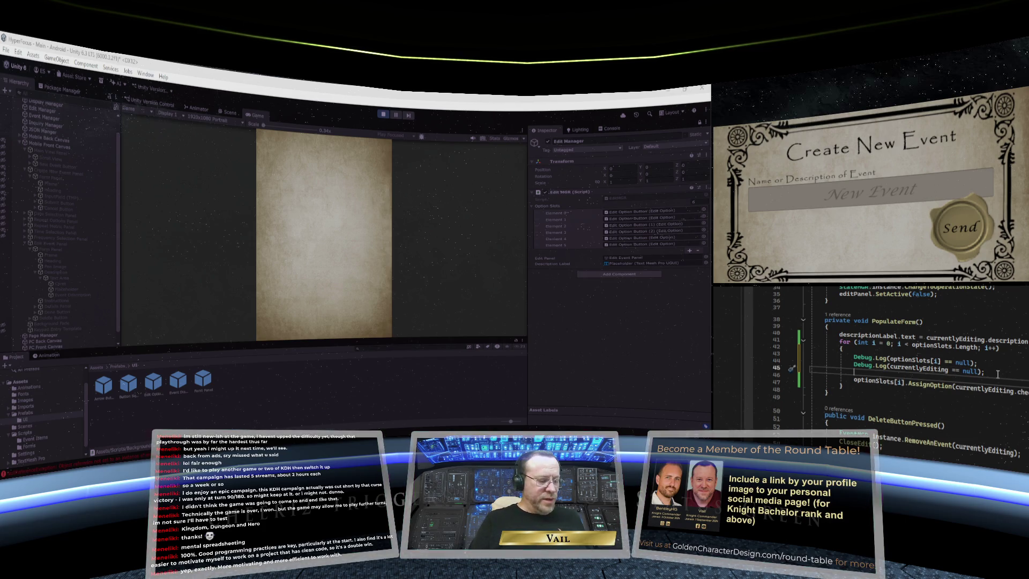
text(Debug.Log() optionSlot)
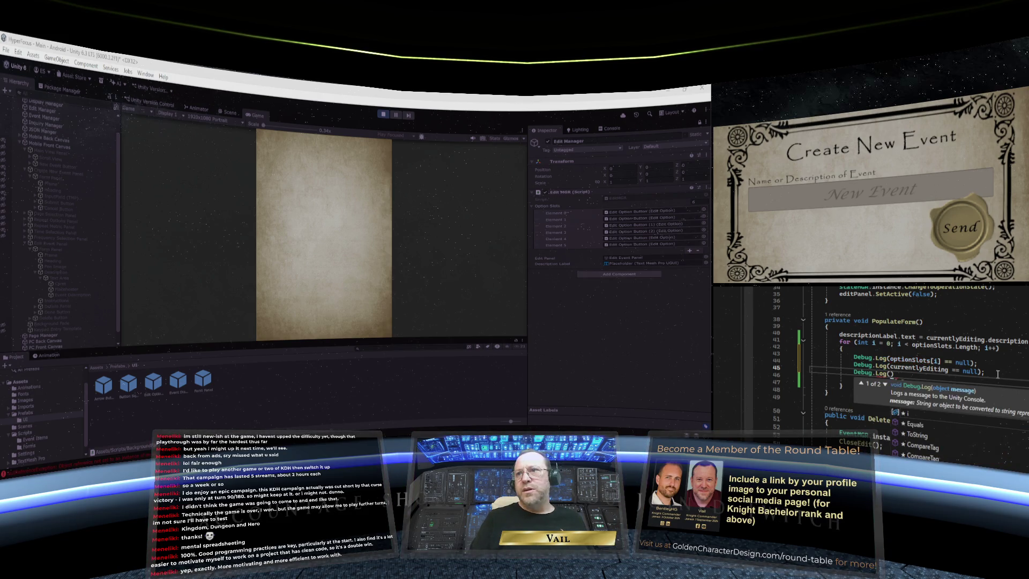
click(998, 365)
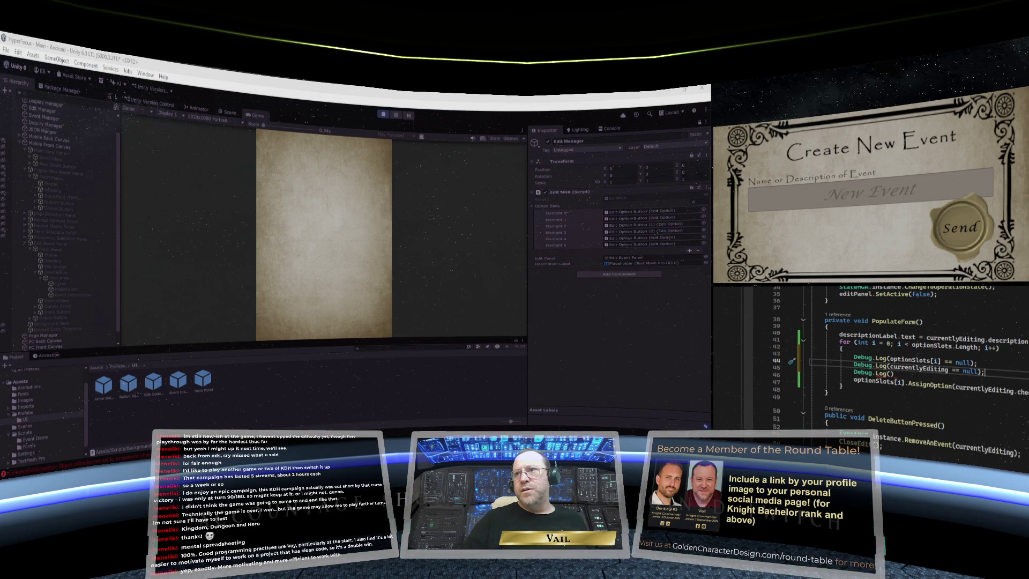
double_click(959, 390)
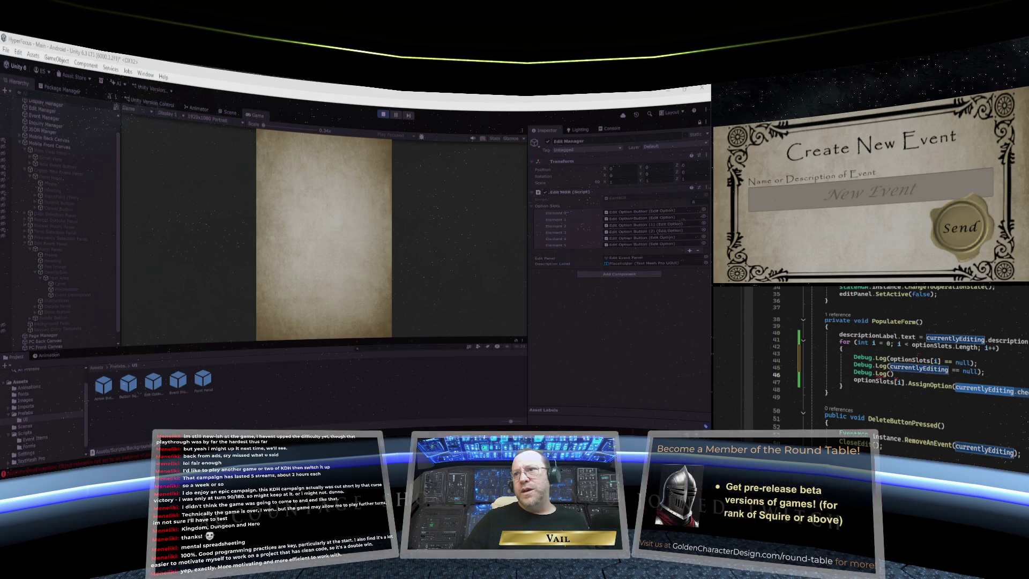
right_click(1007, 396)
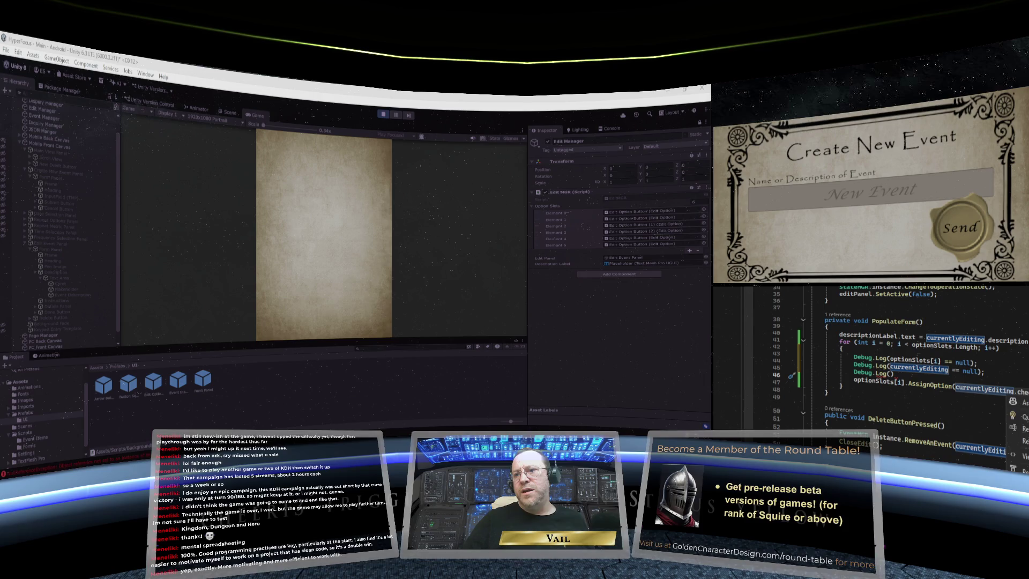
key(Escape)
right_click(891, 375)
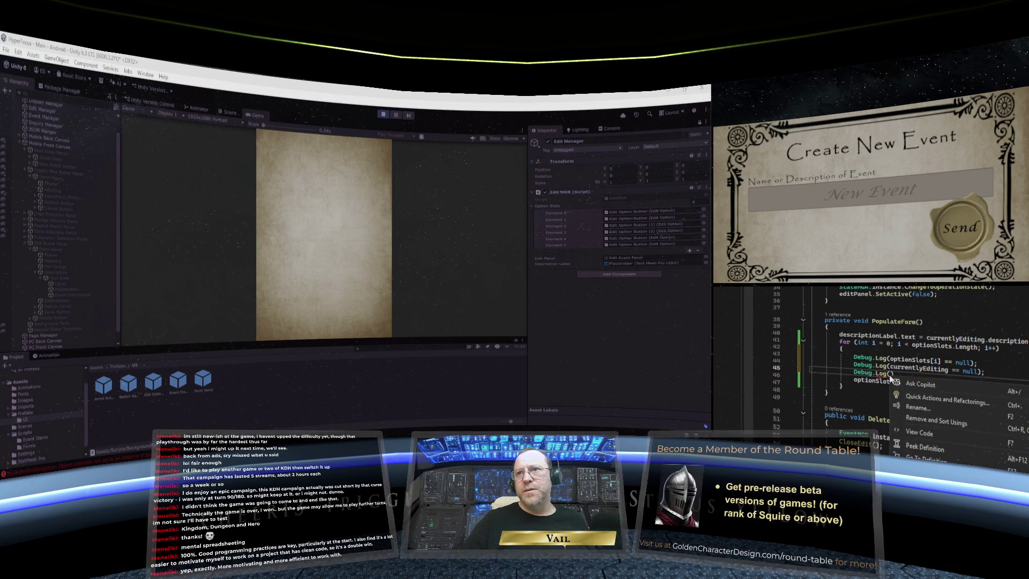
key(Escape)
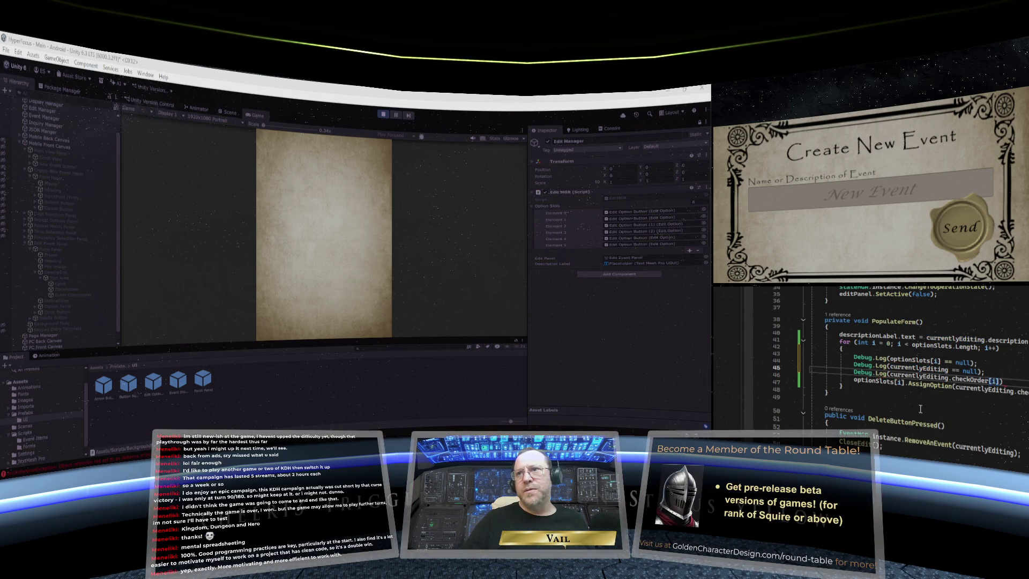
text(== null)
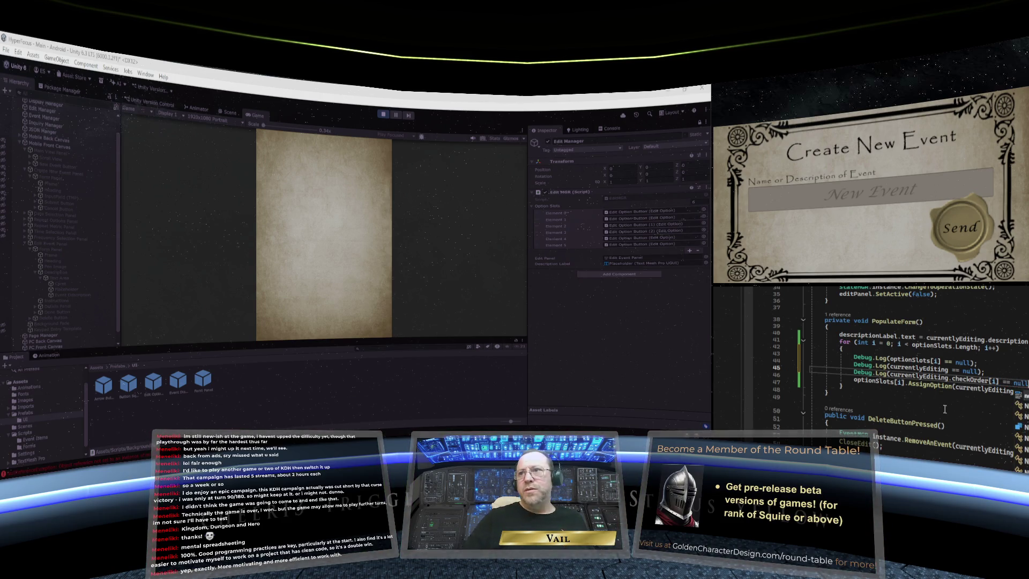
key(Escape)
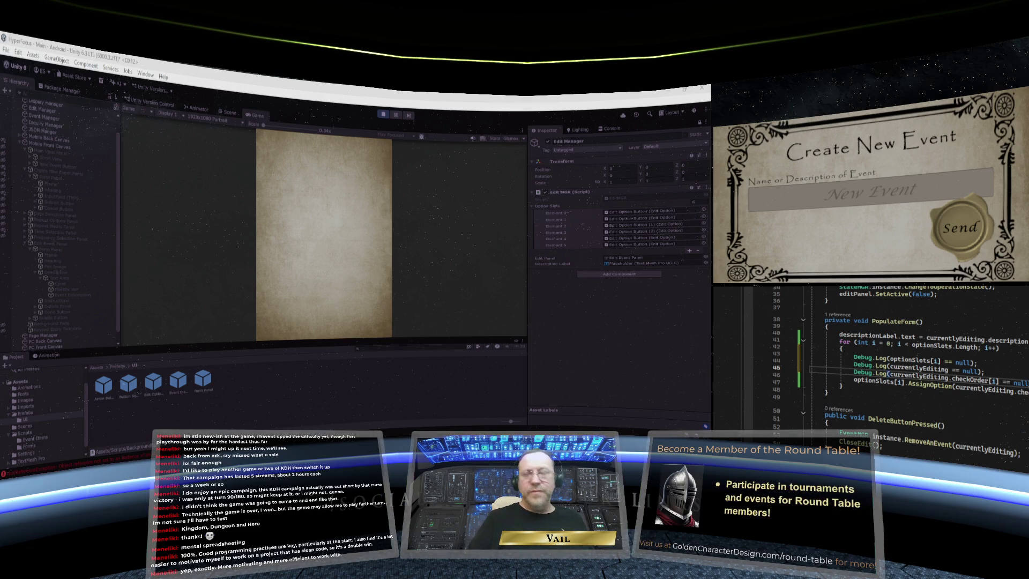
click(1000, 409)
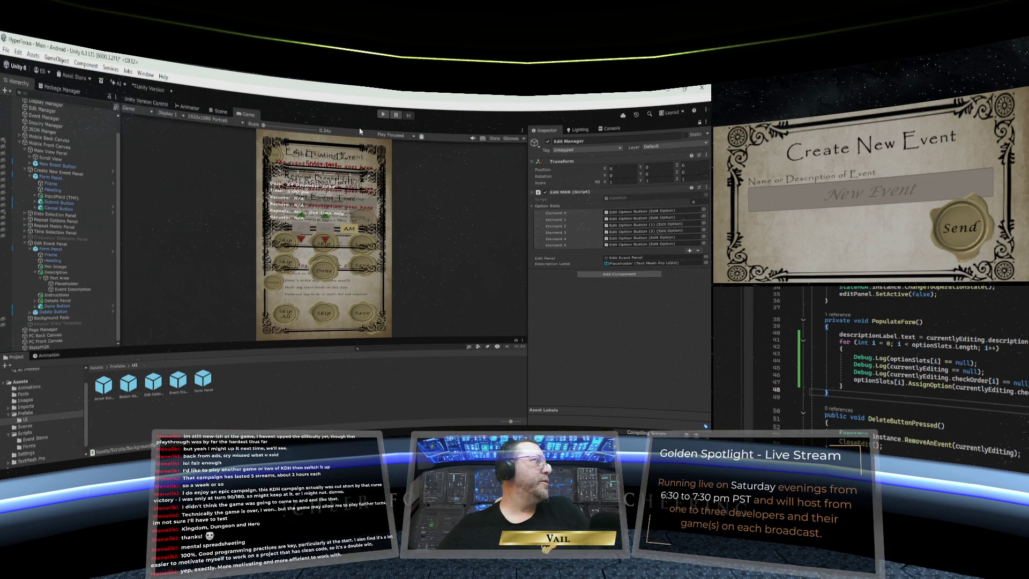
Enter Play mode, show the Console, and open the Demo Process event for editing
click(383, 115)
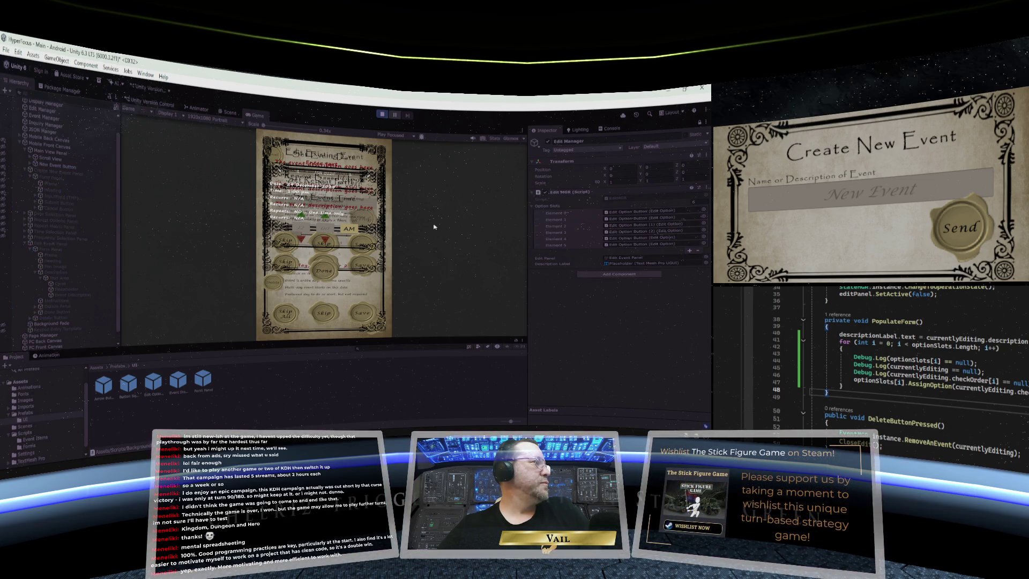
click(611, 129)
click(270, 204)
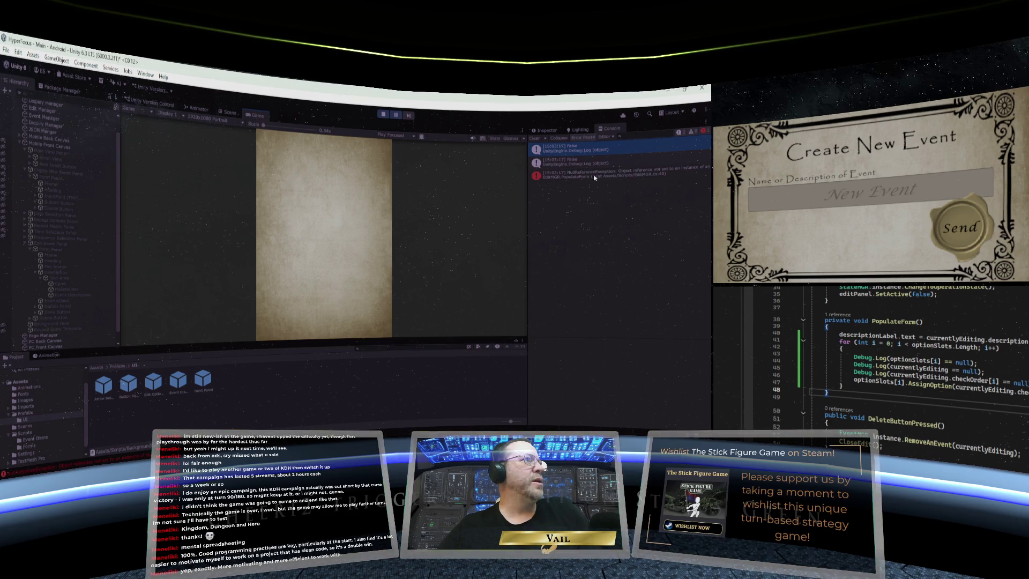
Inspect the NullReferenceException stack trace in a widened Console
click(591, 176)
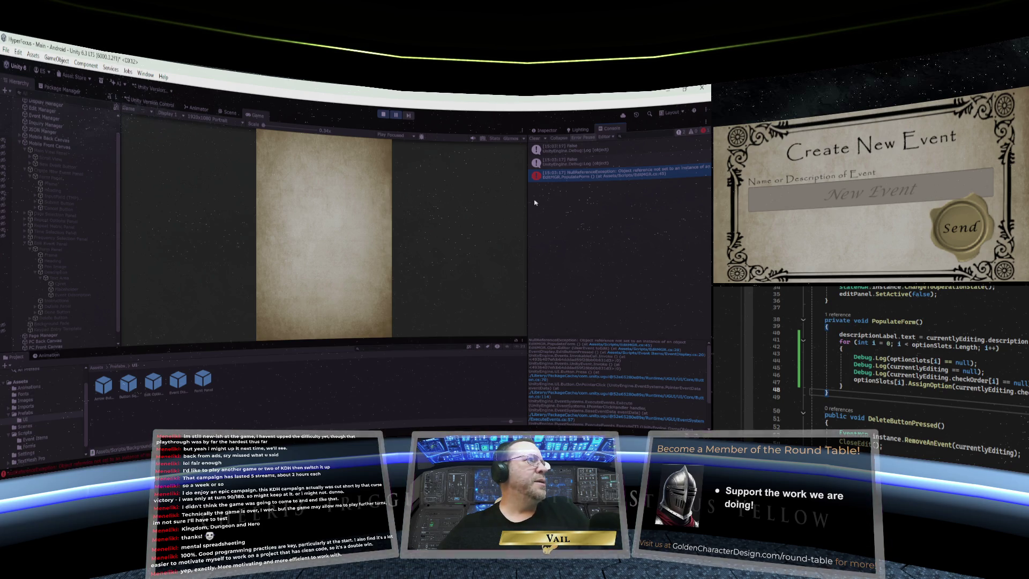
drag(528, 202, 498, 200)
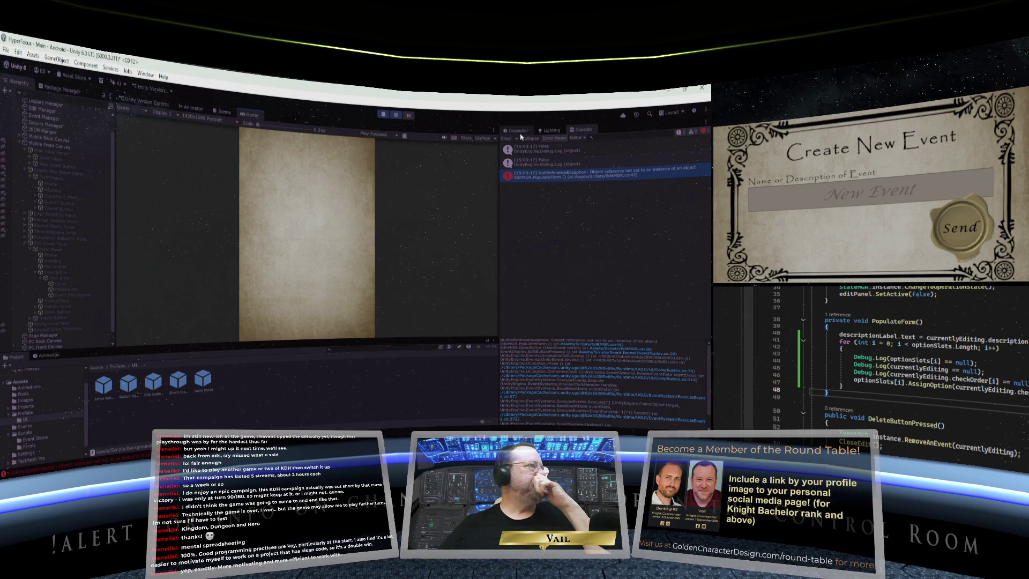
scroll(962, 361, up, 2)
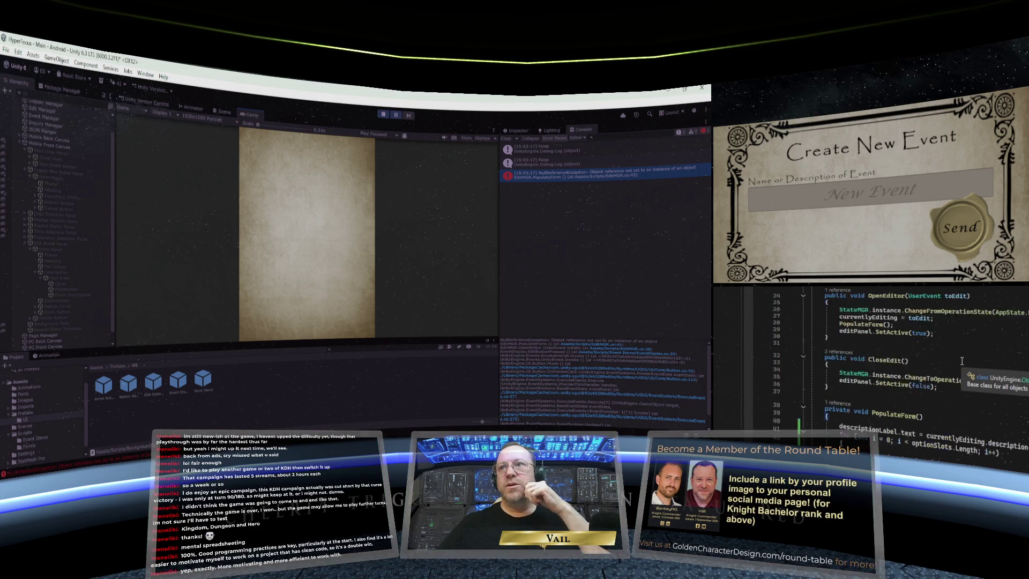
scroll(962, 361, up, 7)
scroll(962, 363, up, 2)
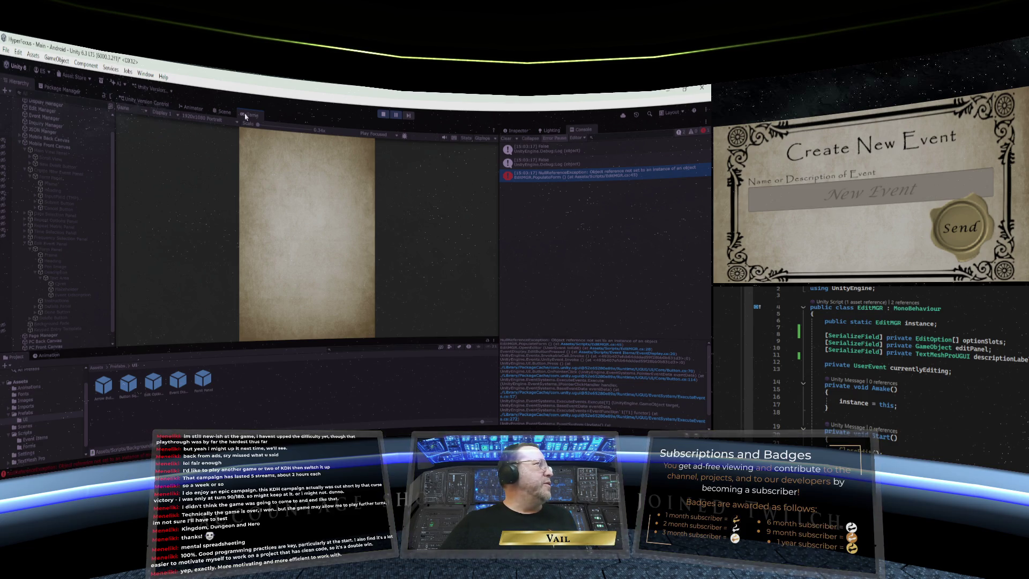
Stop Play mode, launch Steam, and select a project folder in the file browser
click(382, 115)
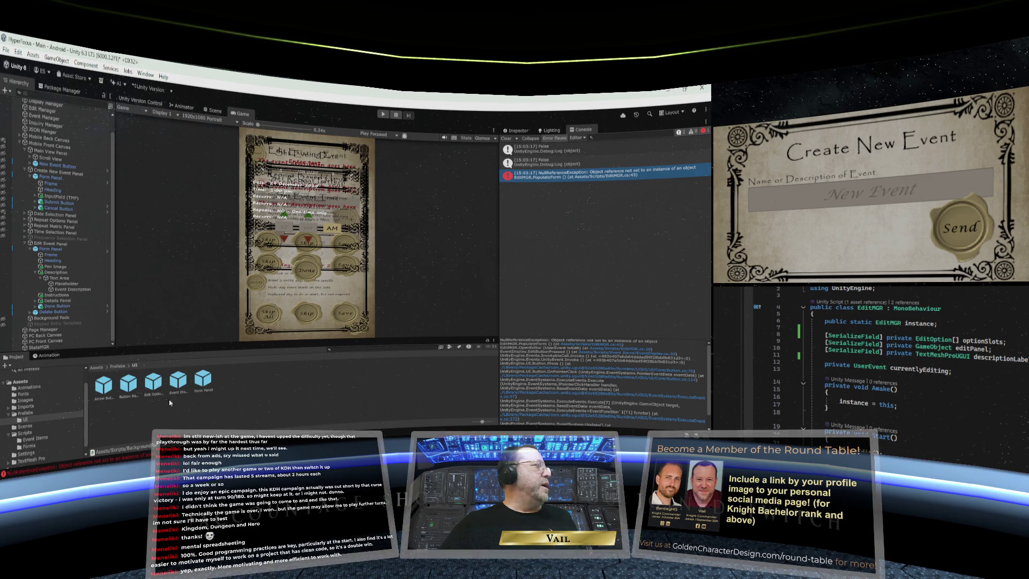
mouse_move(76, 465)
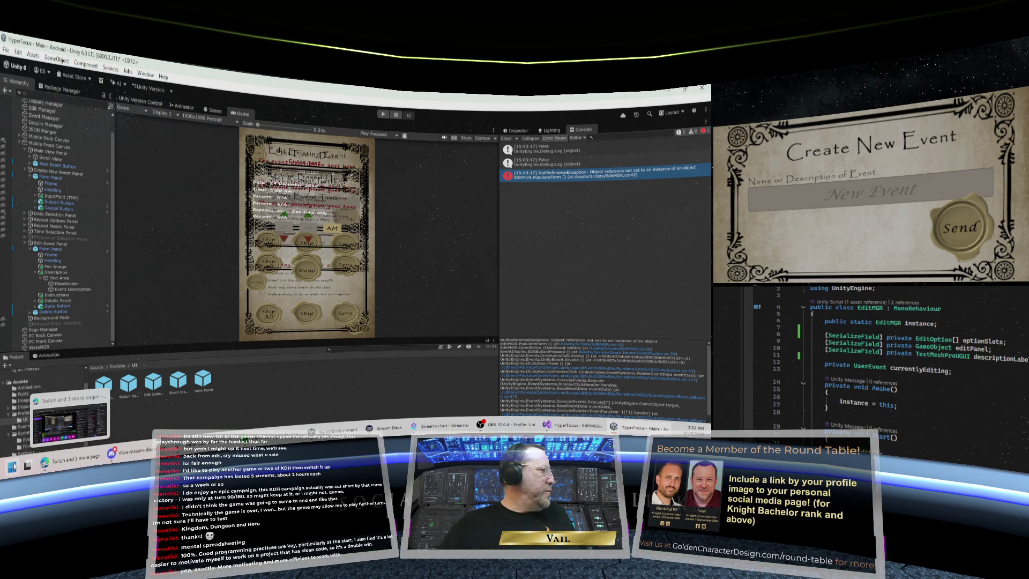
click(12, 466)
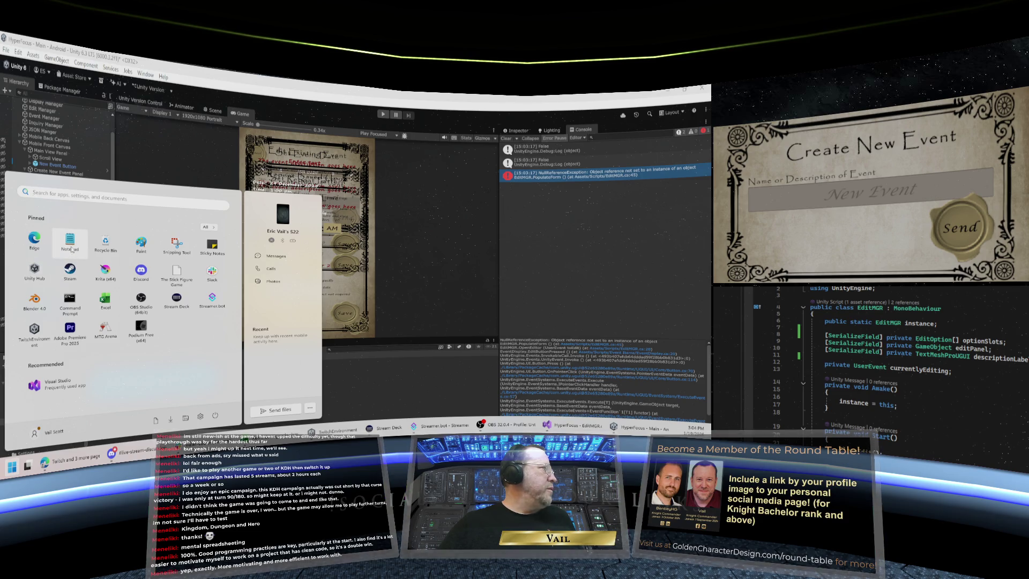
click(60, 279)
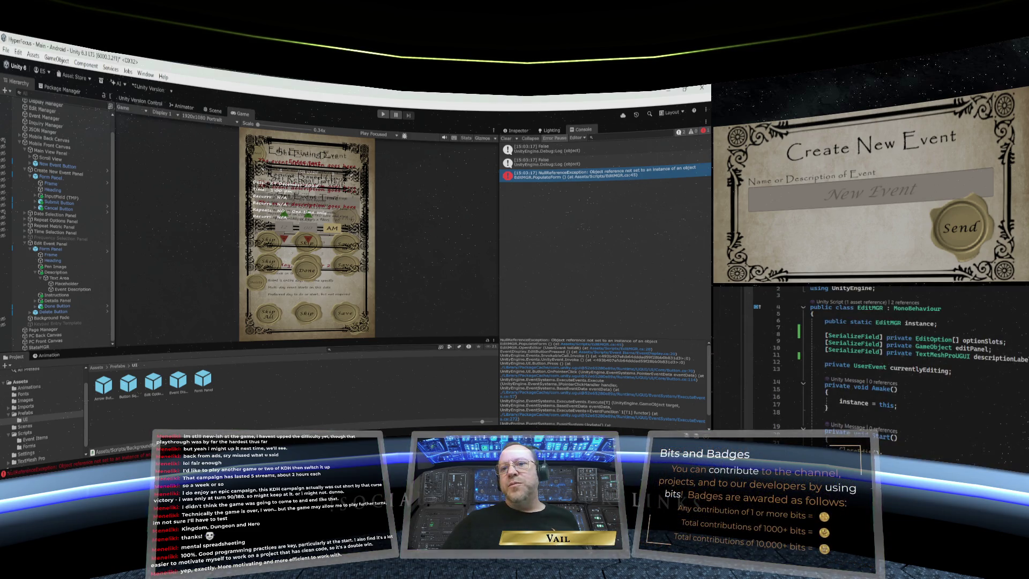
key(super)
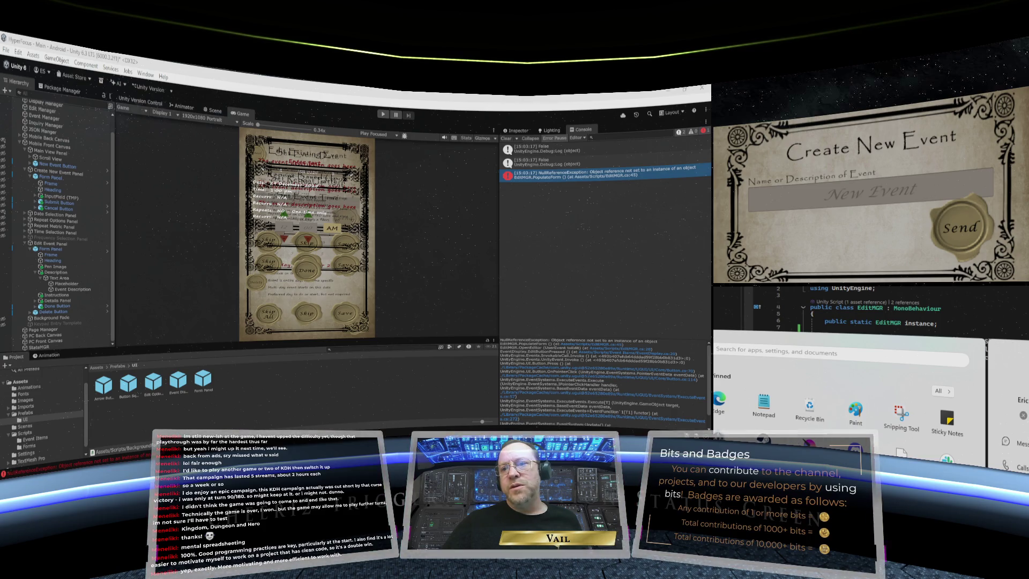
key(super+e)
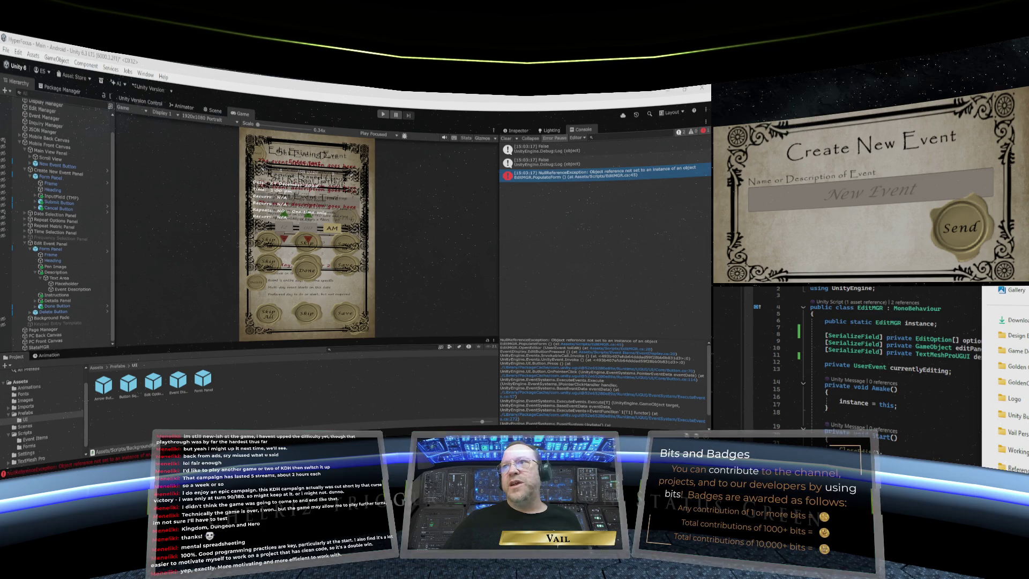
click(1010, 382)
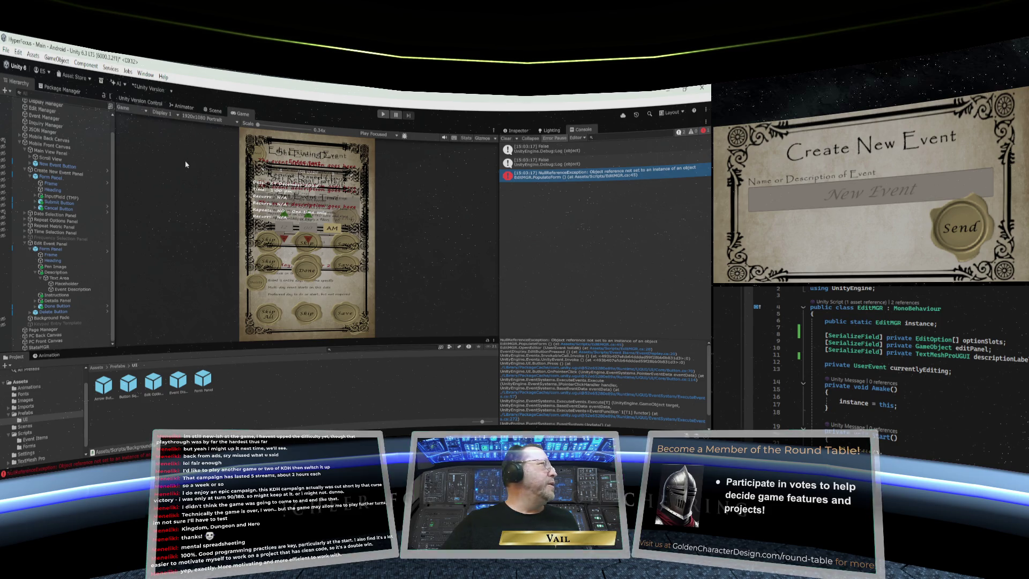
Restart Play mode and drag the Game/Project splitter down to enlarge the Game view
right_click(247, 116)
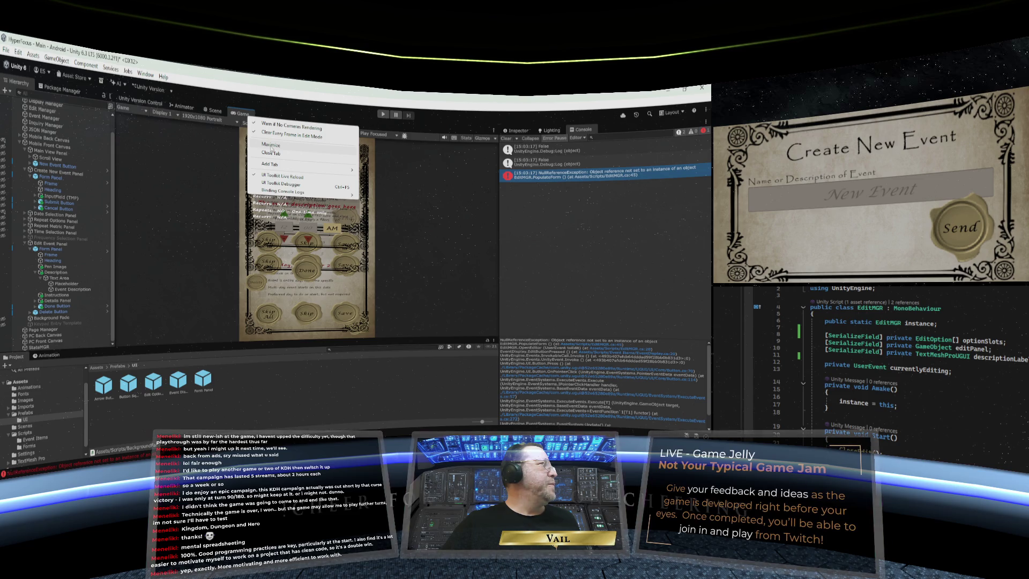
click(383, 115)
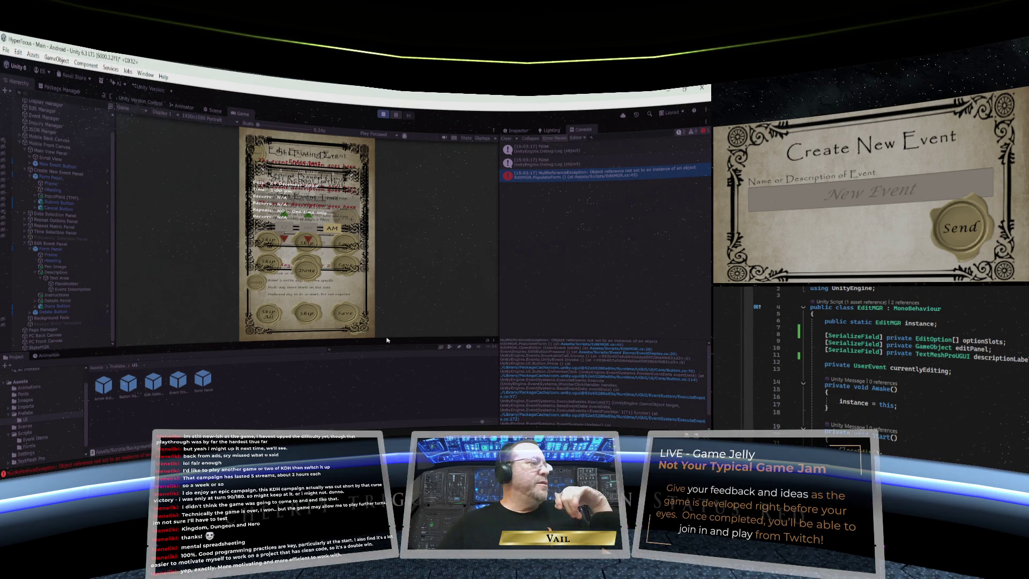
drag(385, 339, 385, 368)
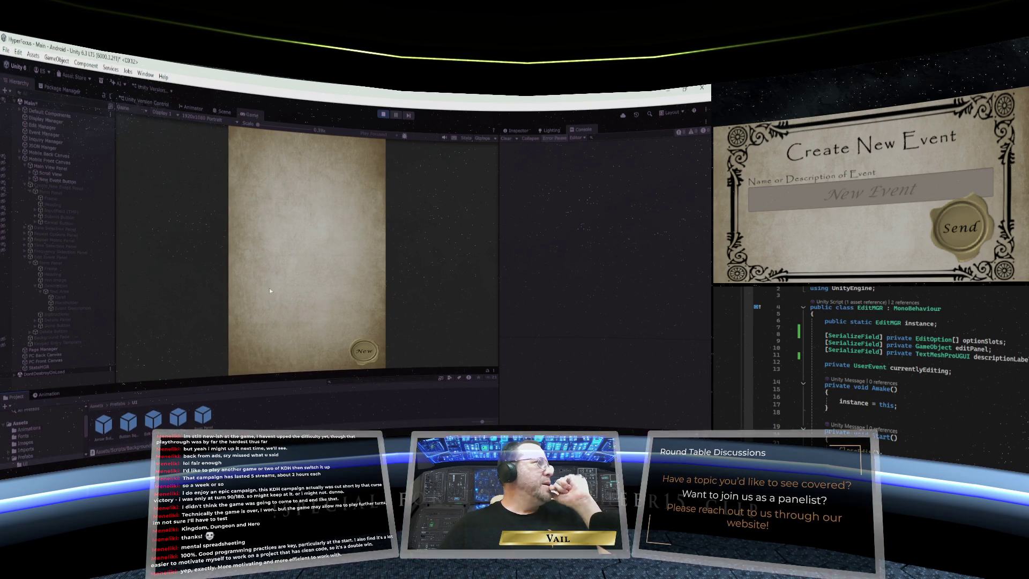
Start a new event named 'Fix Edit Capability'
click(364, 352)
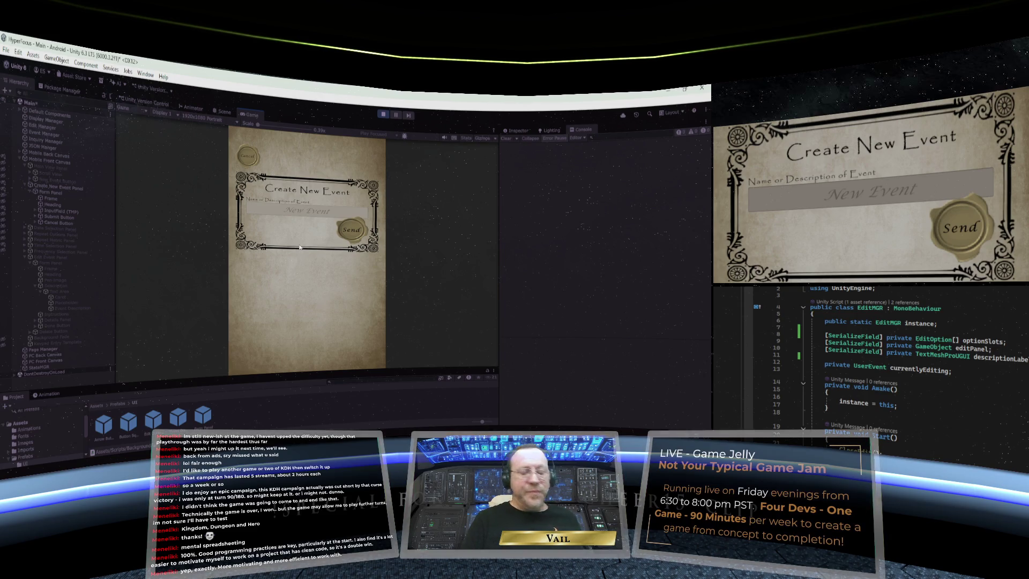
text(tfFix)
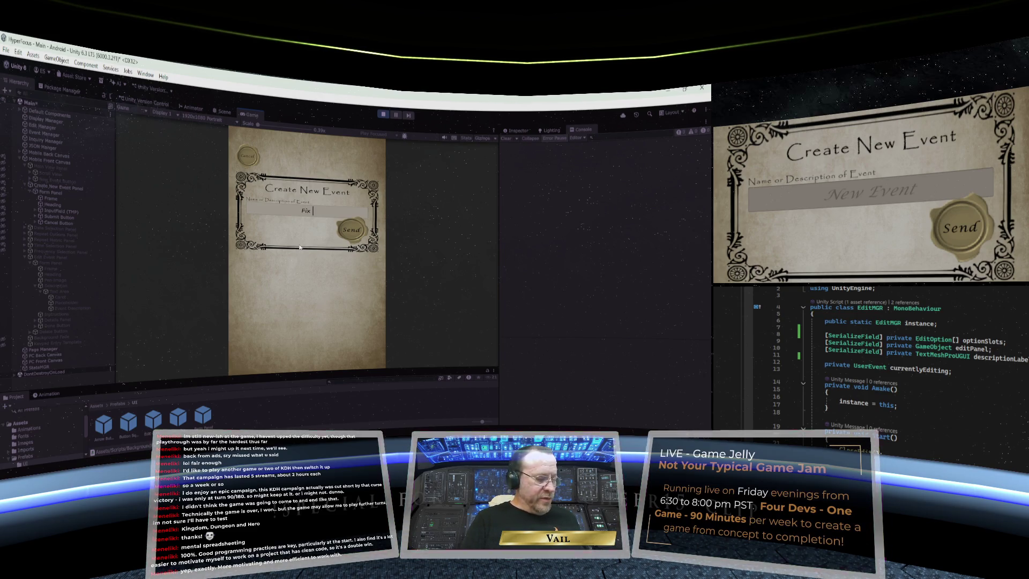
text( Edi)
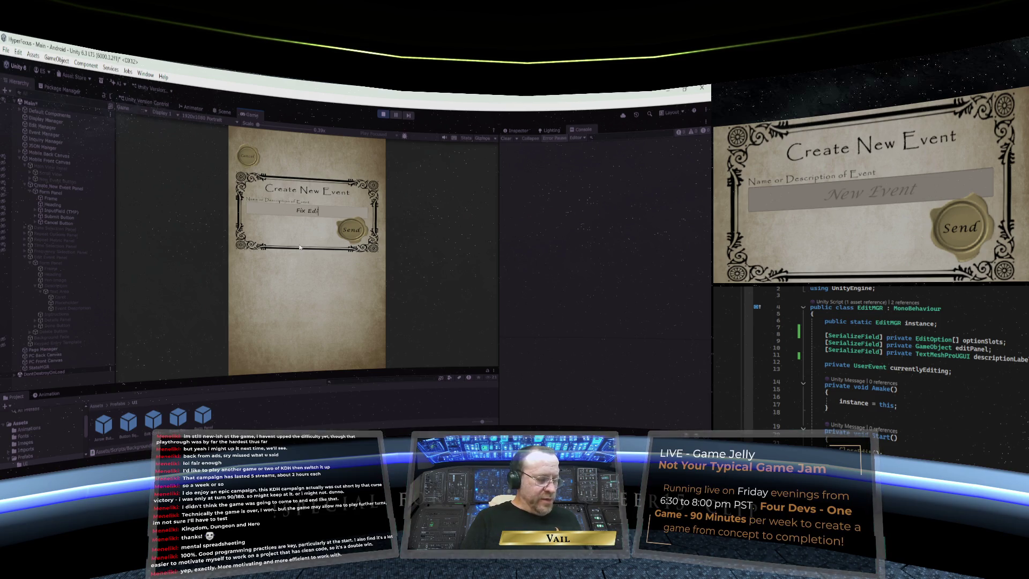
text(t Cap)
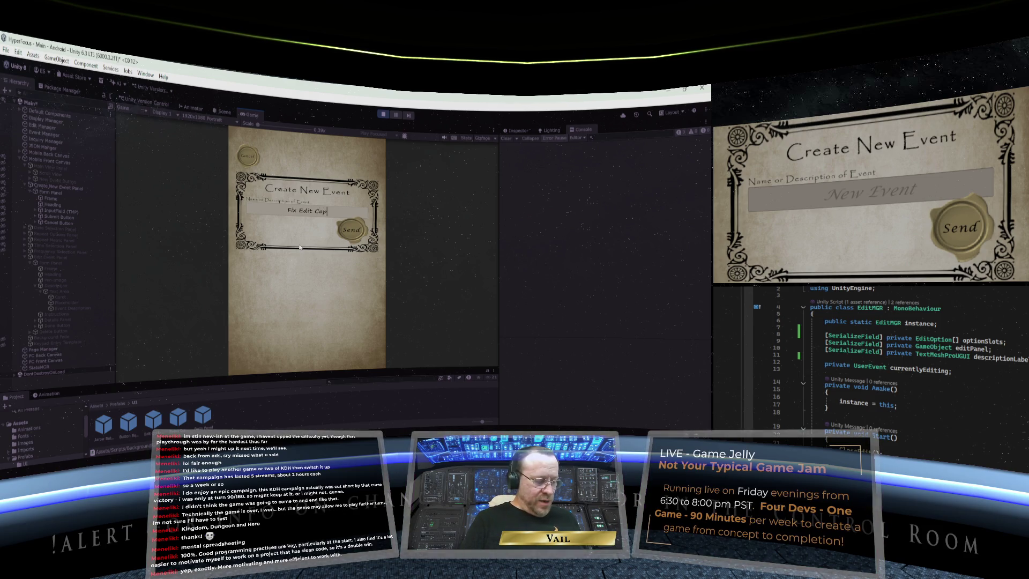
text(ability)
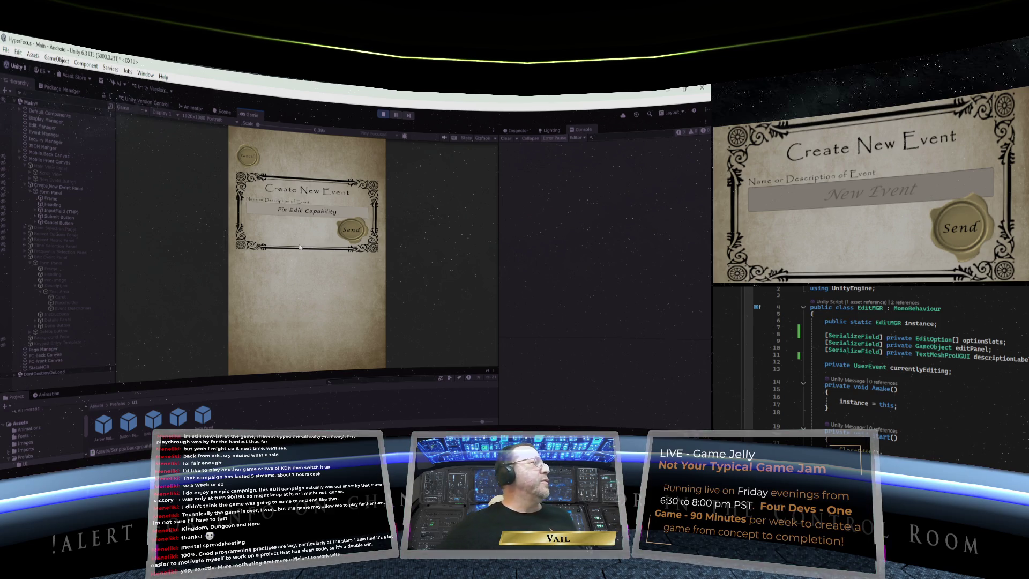
click(353, 230)
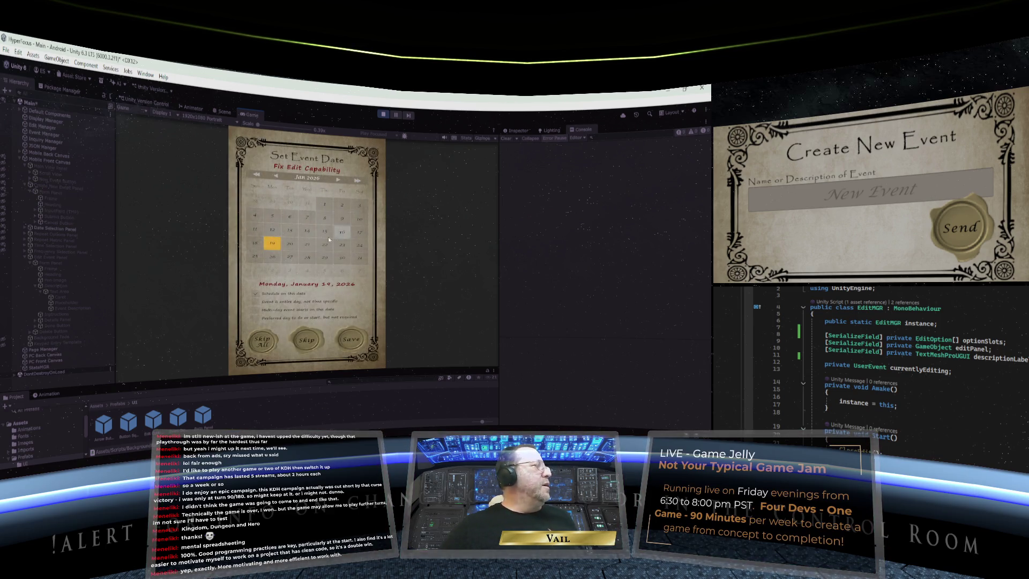
Save its date, time and repeat pattern, then open the event for editing
click(354, 340)
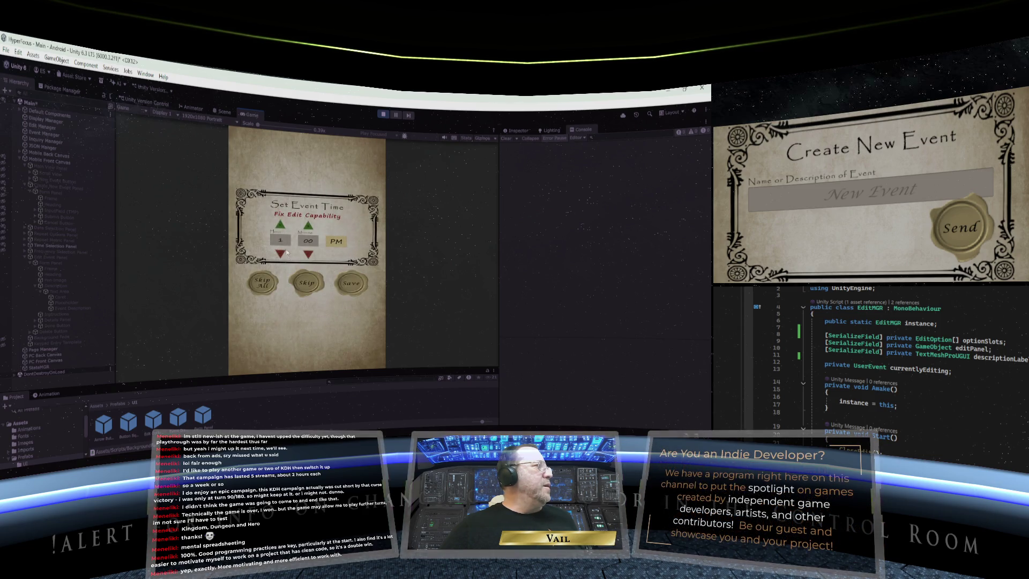
click(351, 284)
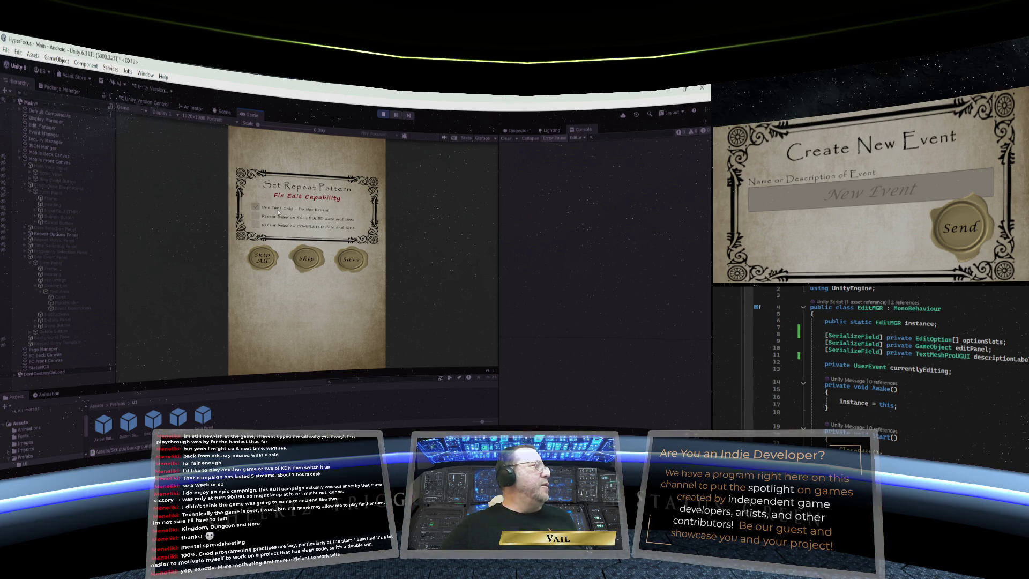
click(355, 264)
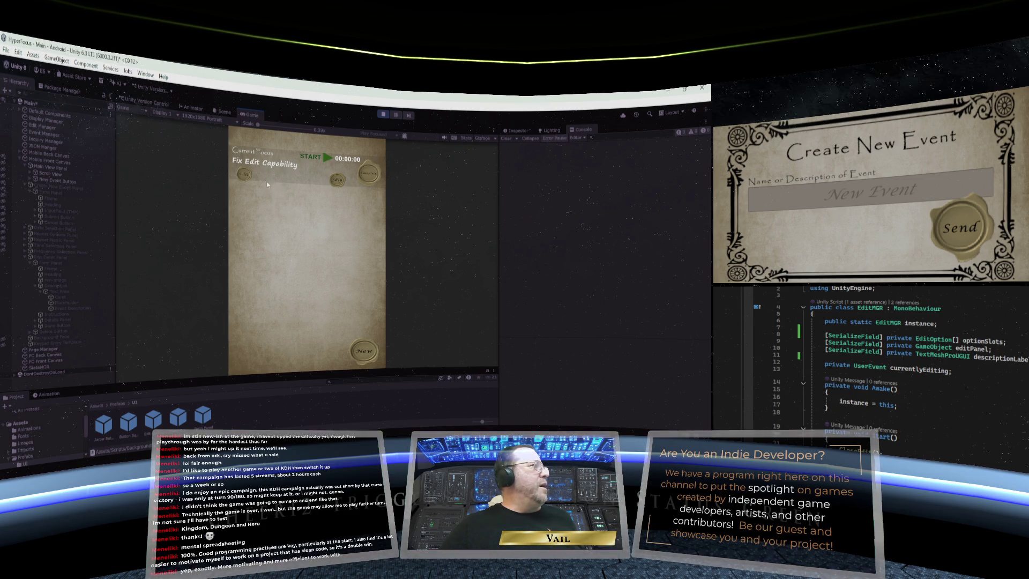
click(246, 177)
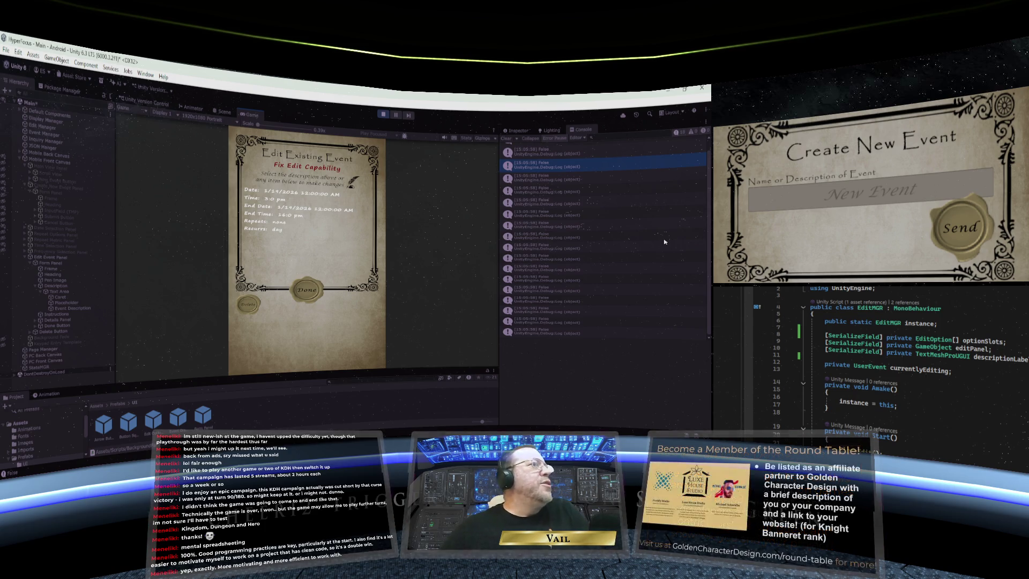
Check the Fix Edit Capability edit panel, then press Done to begin a new event
scroll(622, 242, up, 1)
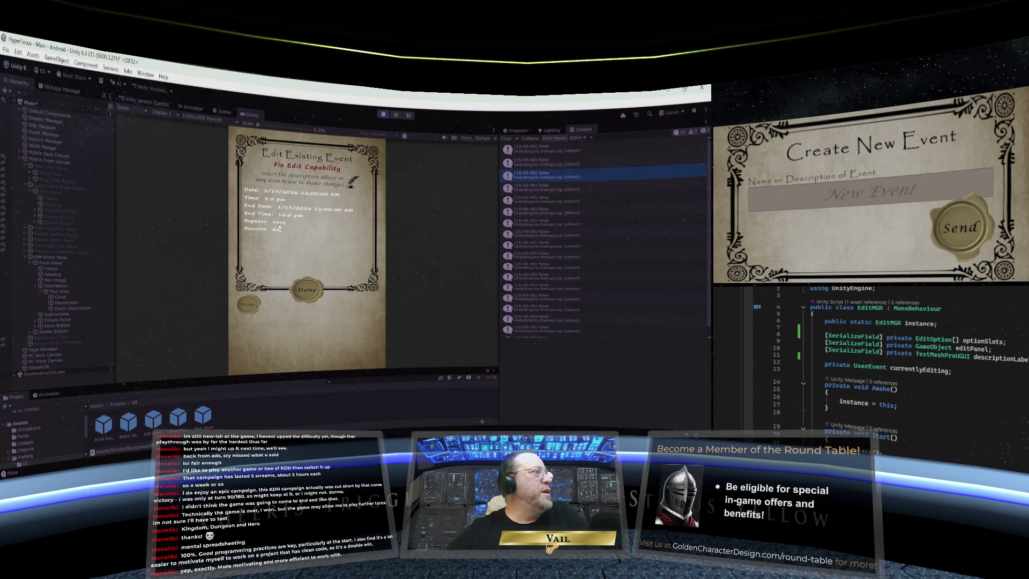
click(306, 294)
text(Future Event Sa)
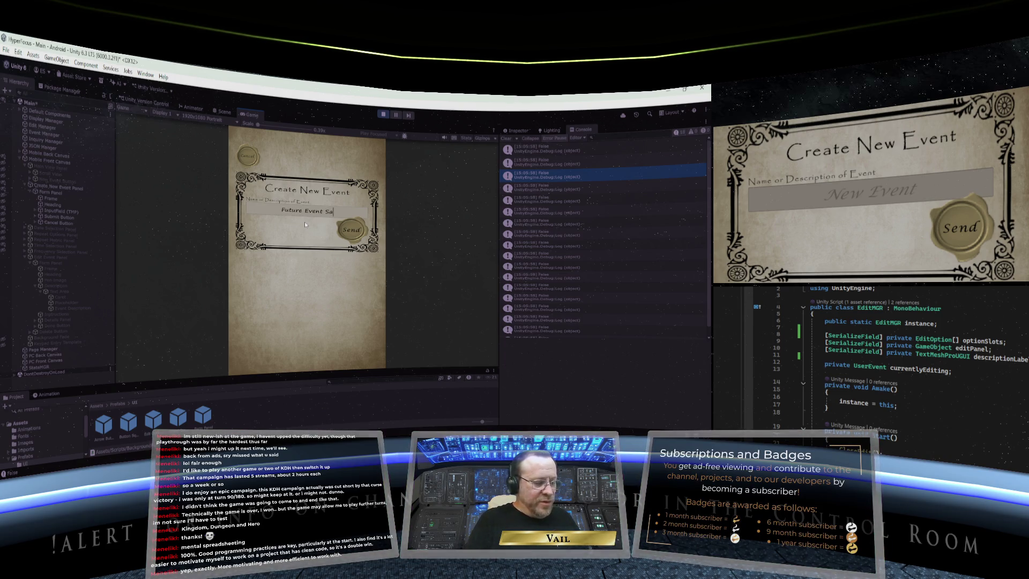
Create 'Future Event Sample' on January 26 at 2:00 PM, saving the repeat pattern and basis
text(mple)
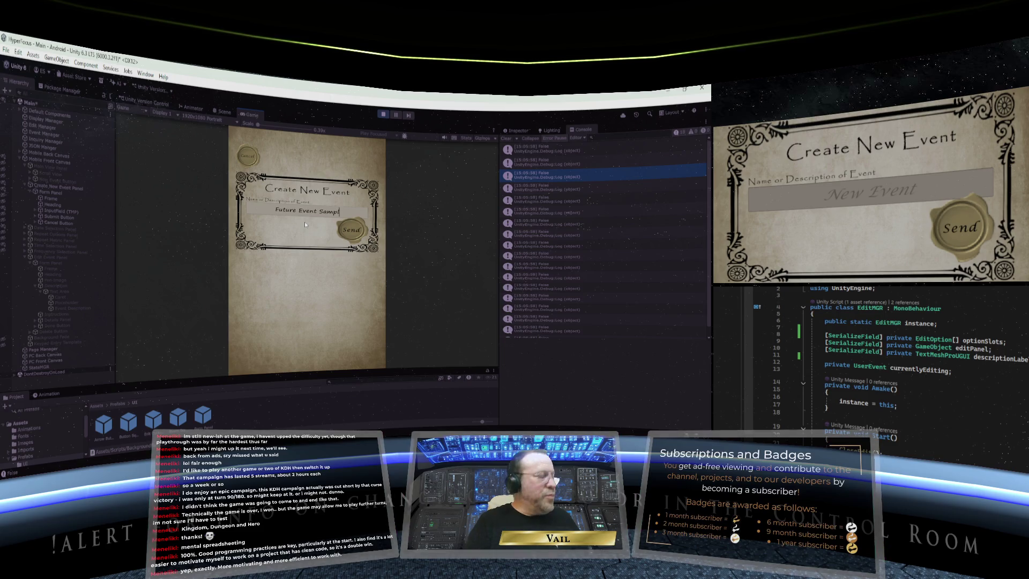
click(358, 235)
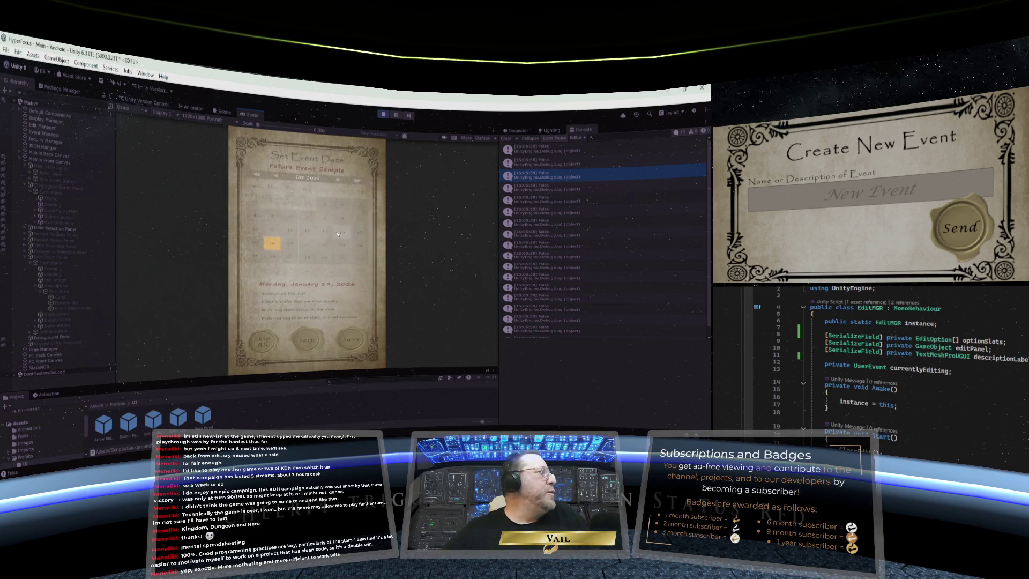
click(273, 258)
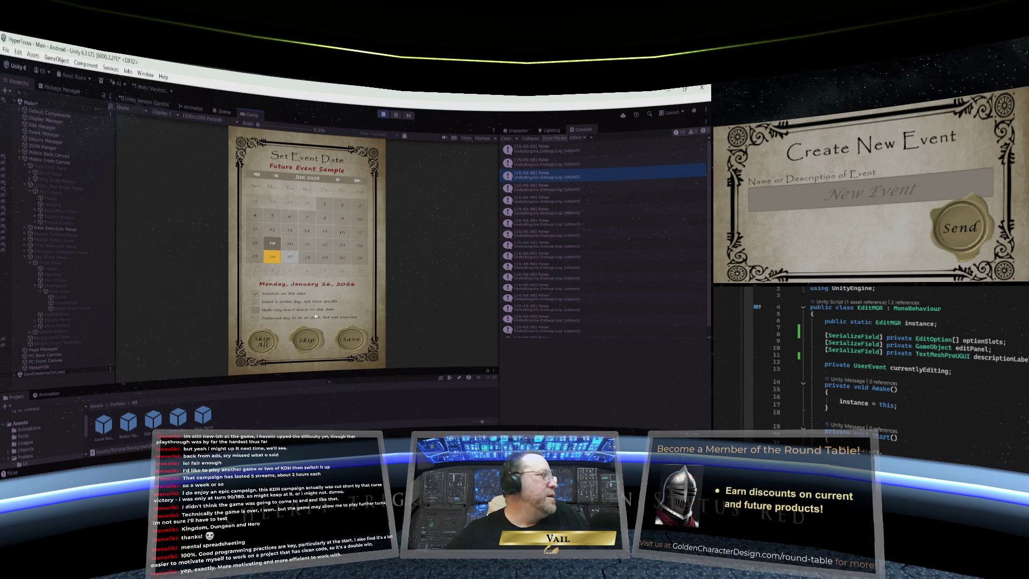
click(351, 339)
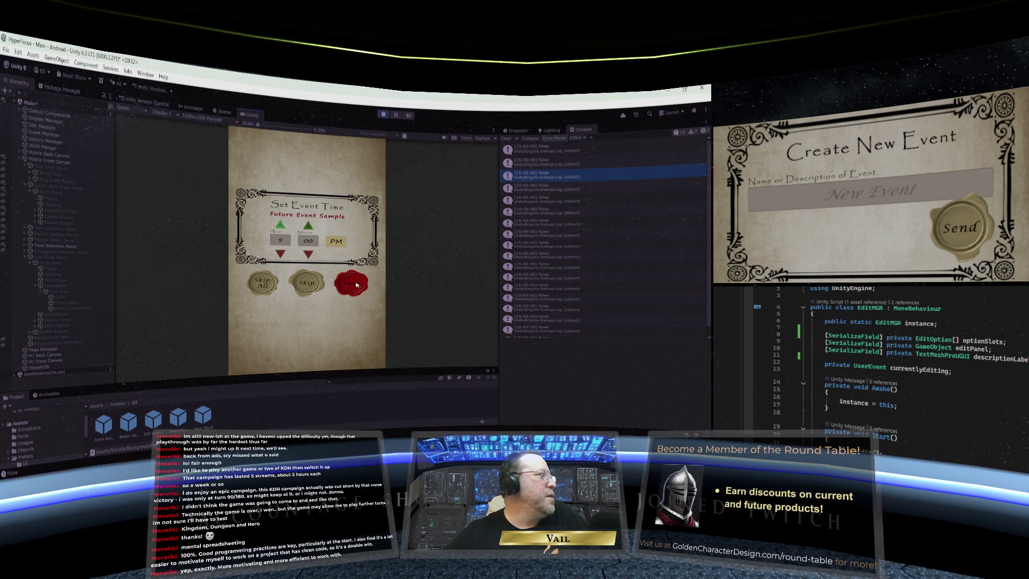
click(356, 285)
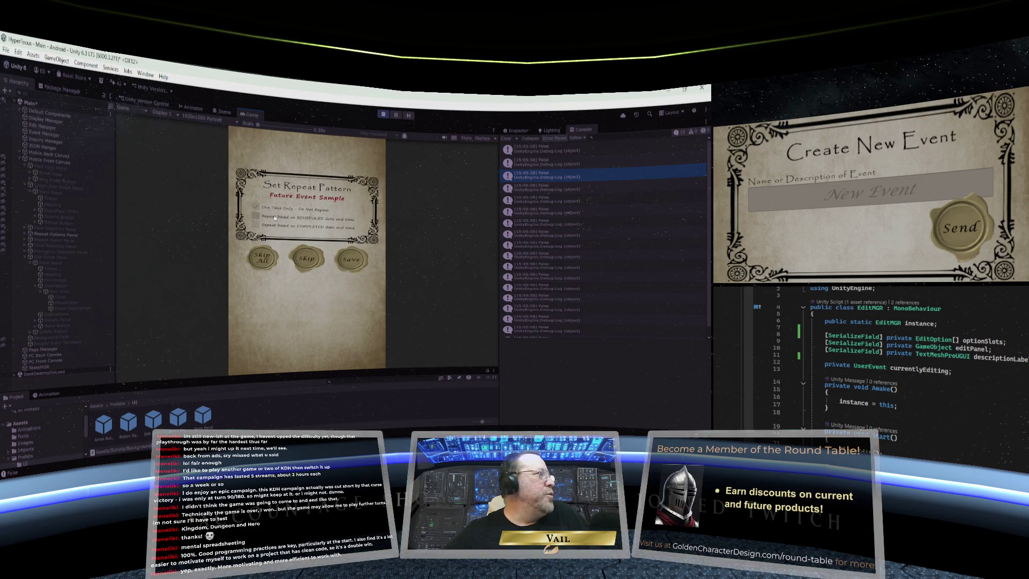
click(353, 261)
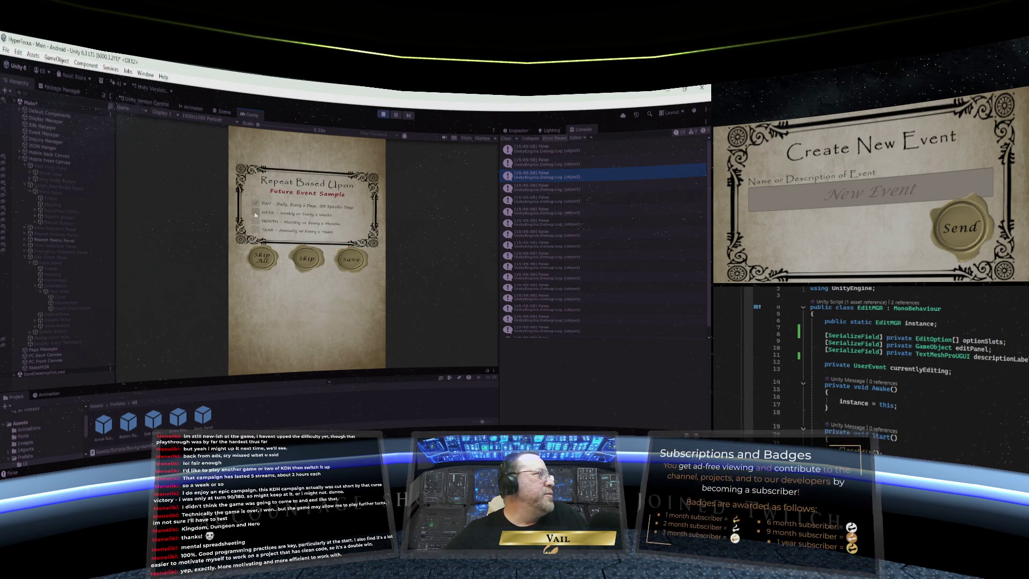
click(350, 259)
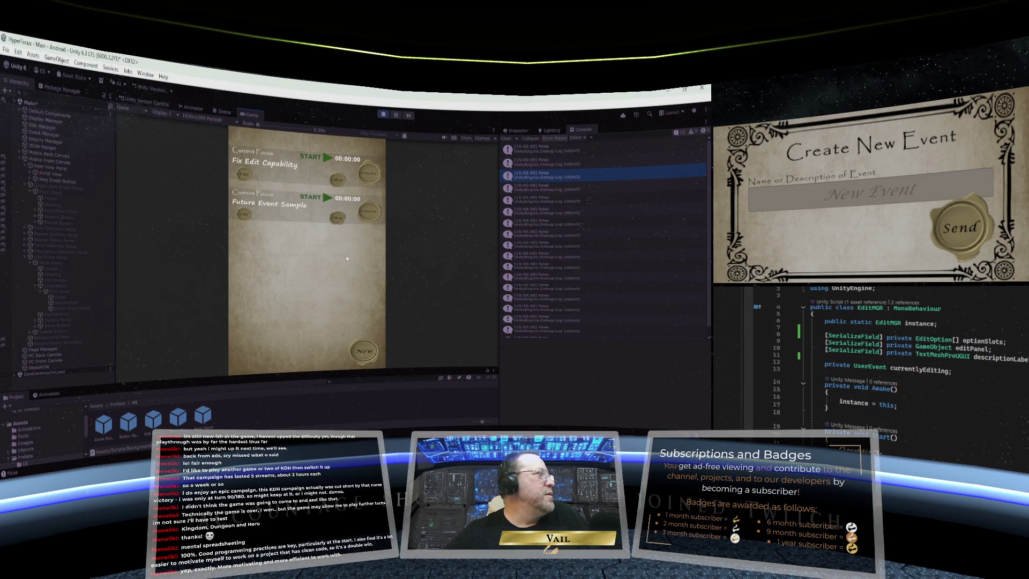
Open Future Event Sample's edit panel, scroll through EditMGR, then stop Play mode
click(245, 214)
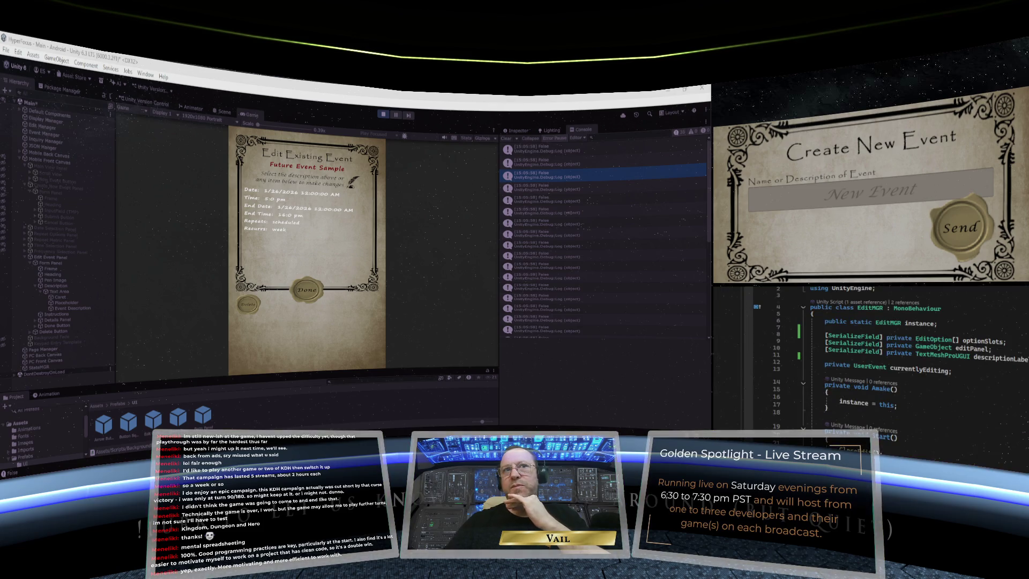
scroll(900, 364, down, 2)
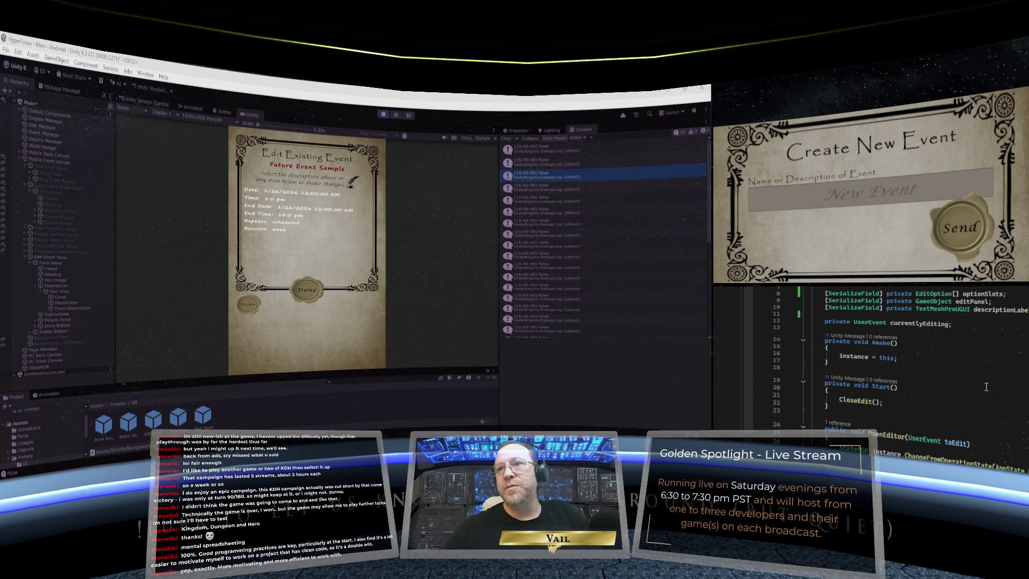
scroll(986, 387, down, 2)
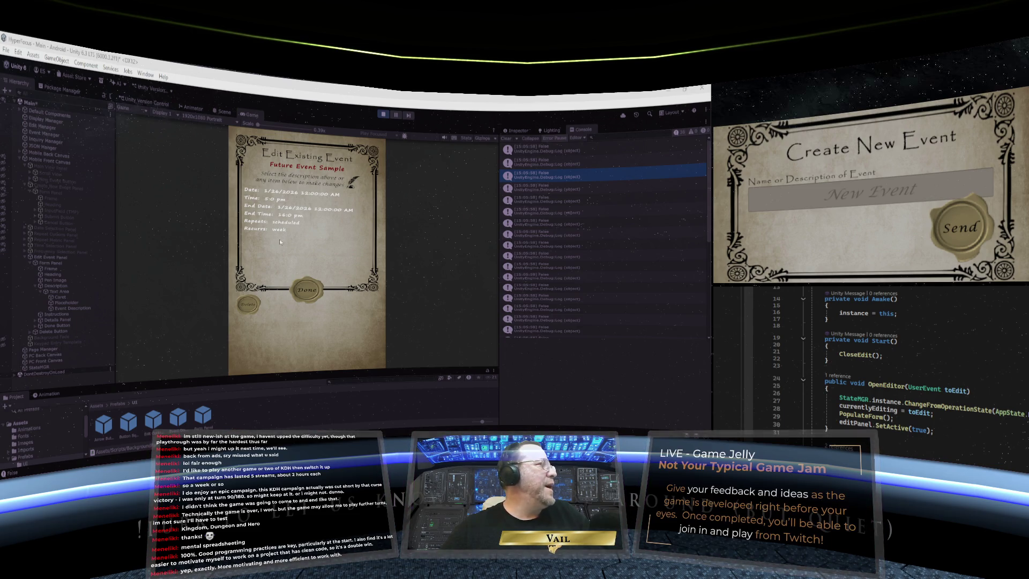
click(383, 116)
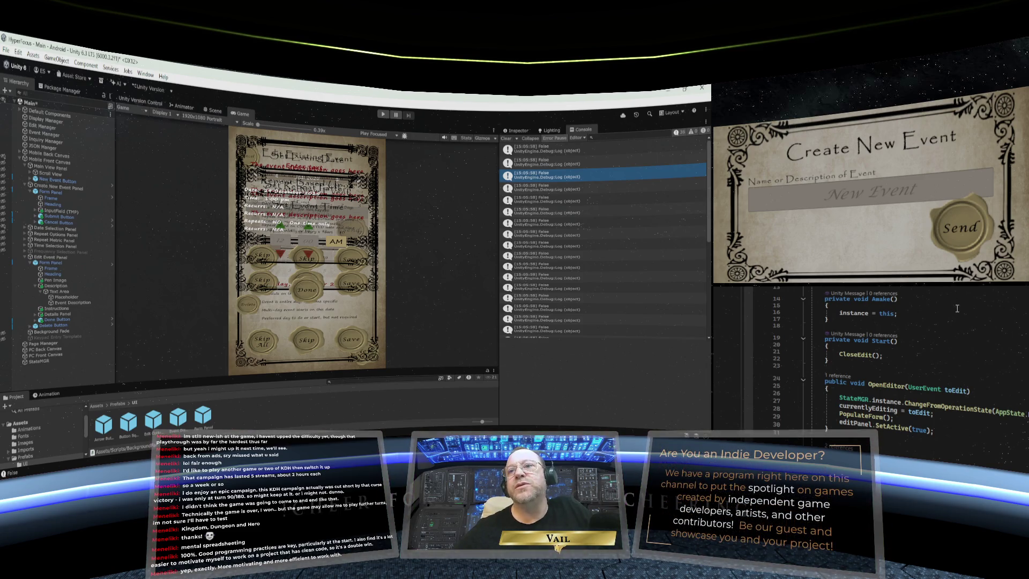
Scroll the Project panel and open the Edit Option Button prefab for editing
scroll(963, 348, up, 4)
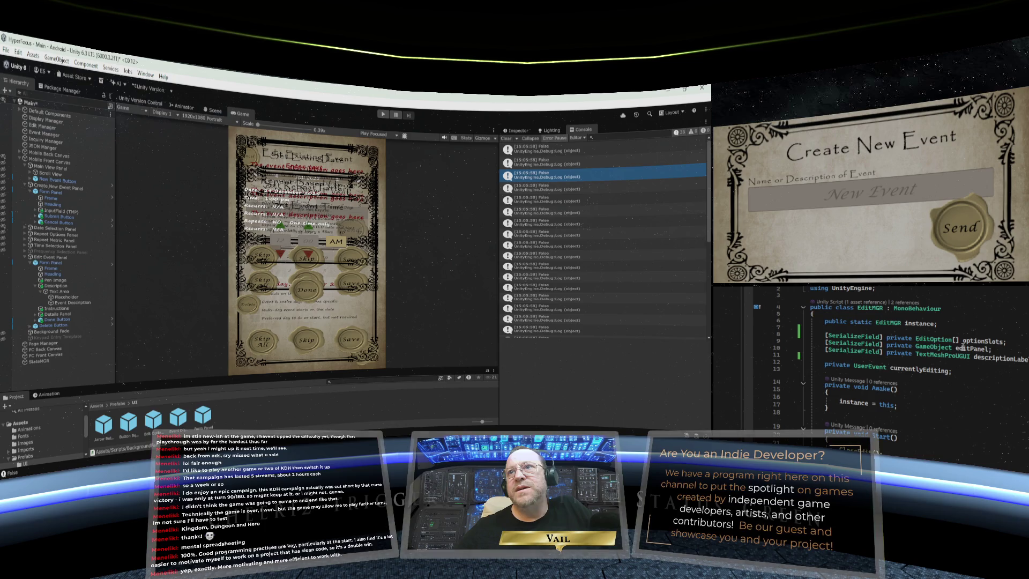
scroll(892, 347, down, 2)
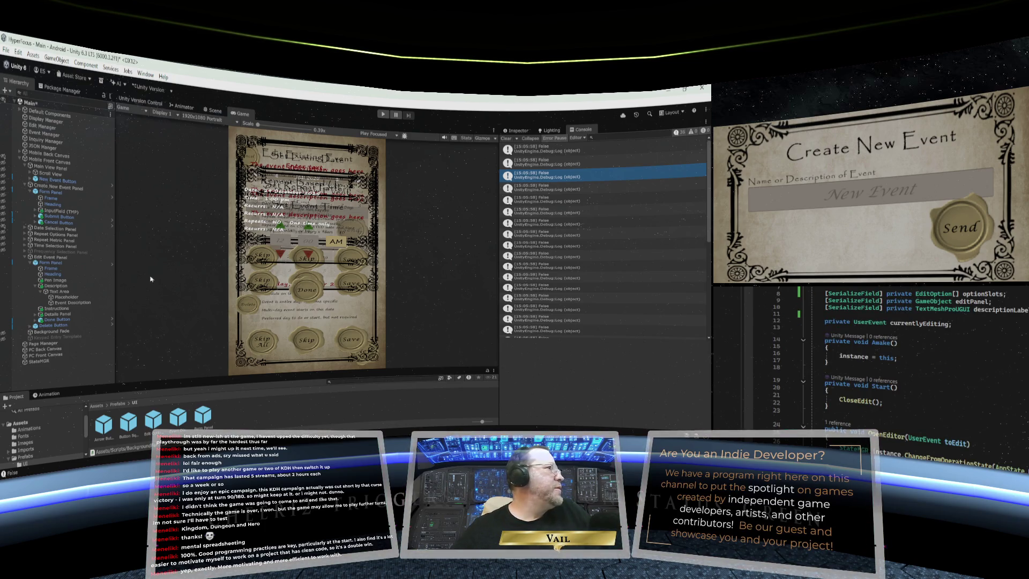
double_click(153, 421)
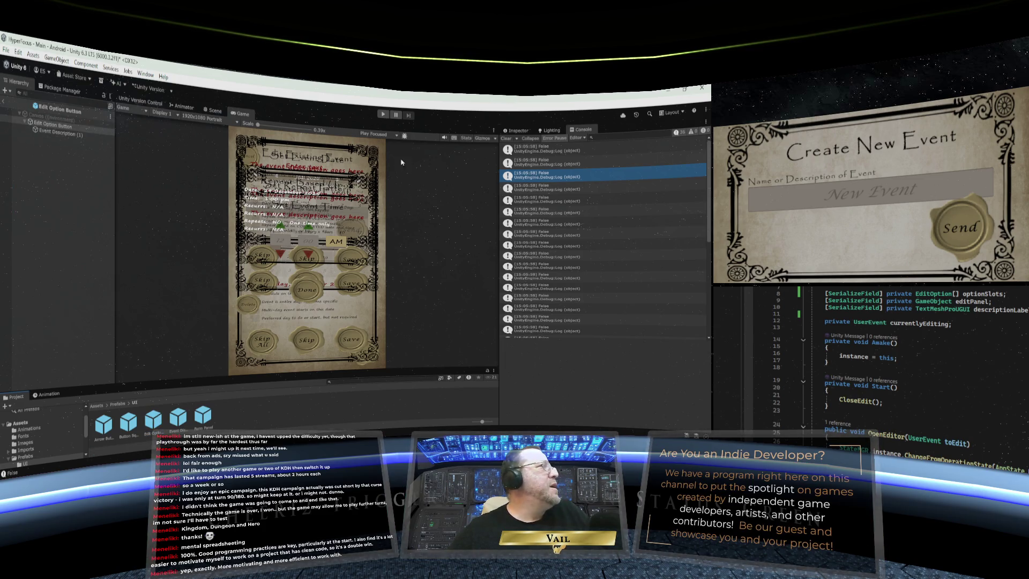
Select Event Description (1), then the Edit Option Button root, and view the prefab in the Scene
click(525, 130)
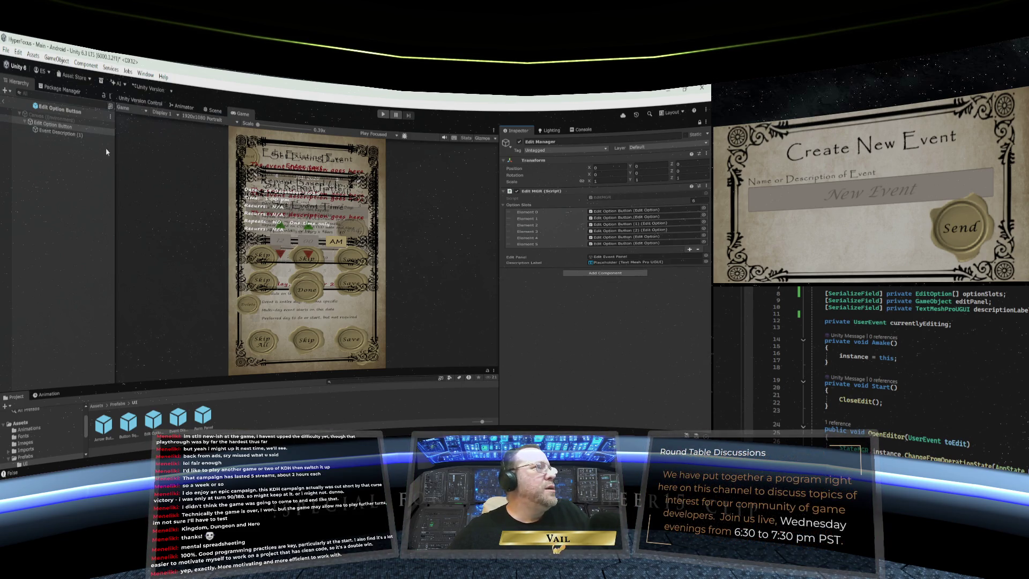
click(63, 135)
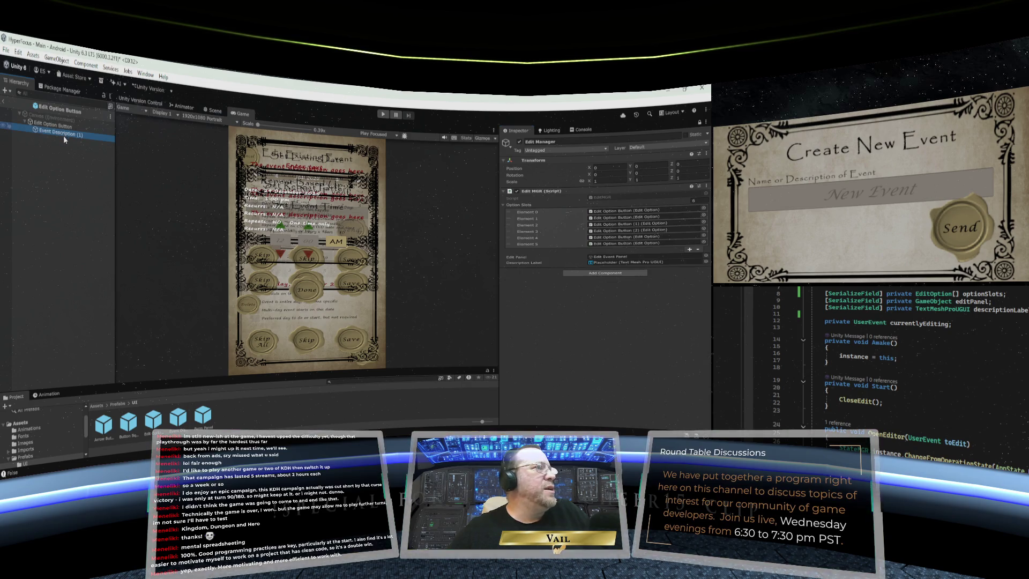
click(52, 129)
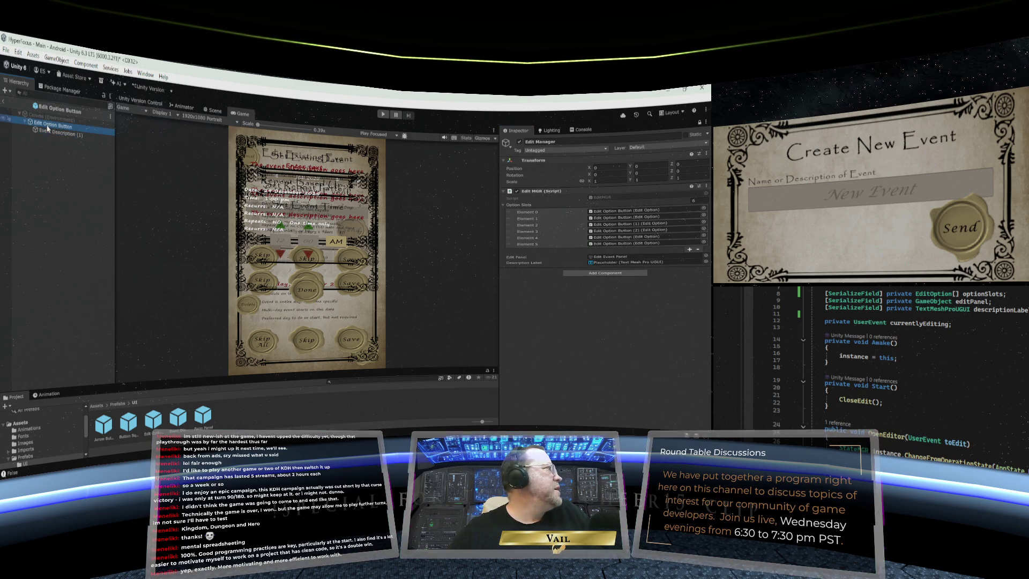
click(215, 111)
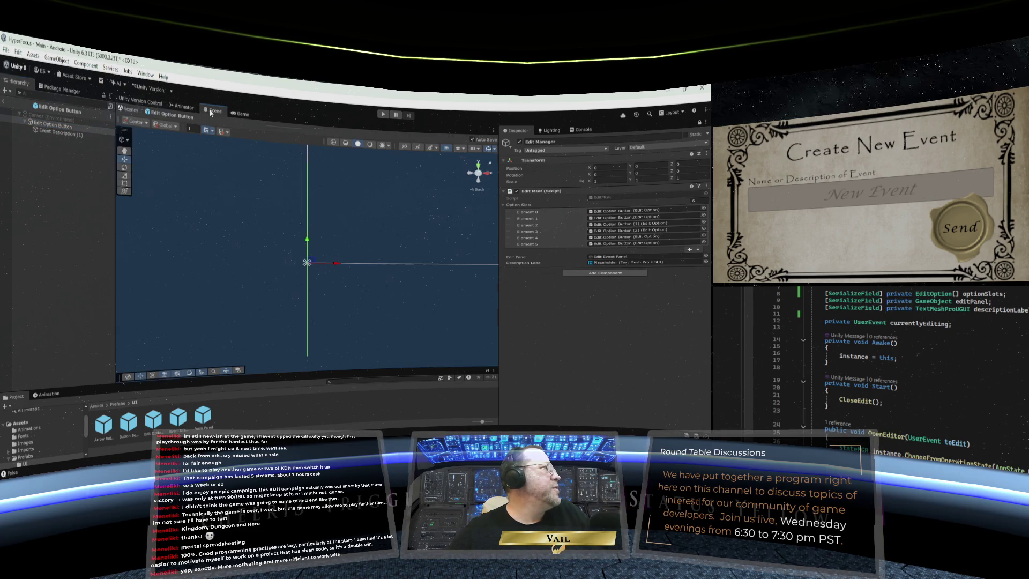
Compare Event Description (1) with the prefab root, then return to the Main scene
click(56, 134)
click(54, 126)
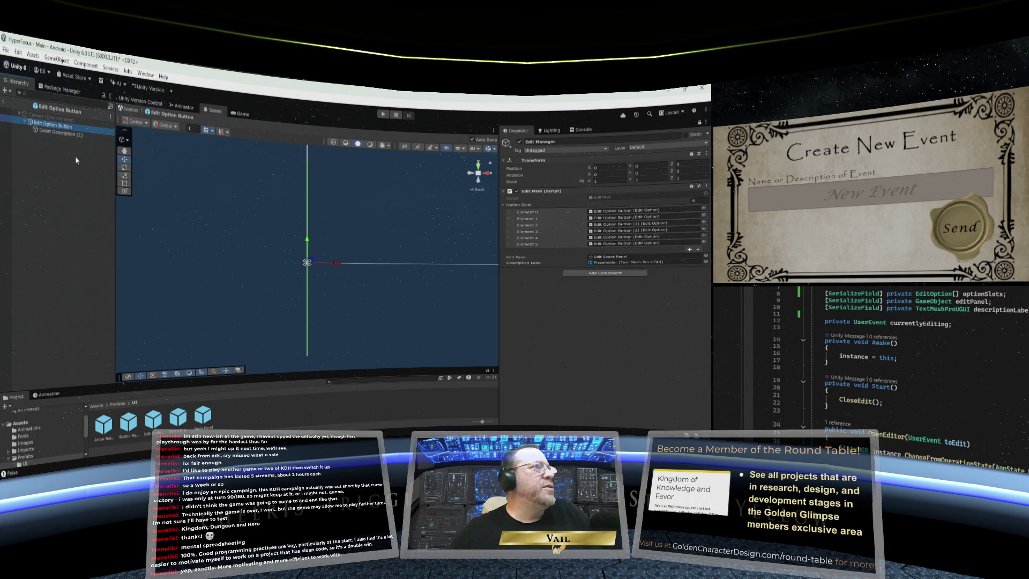
click(54, 134)
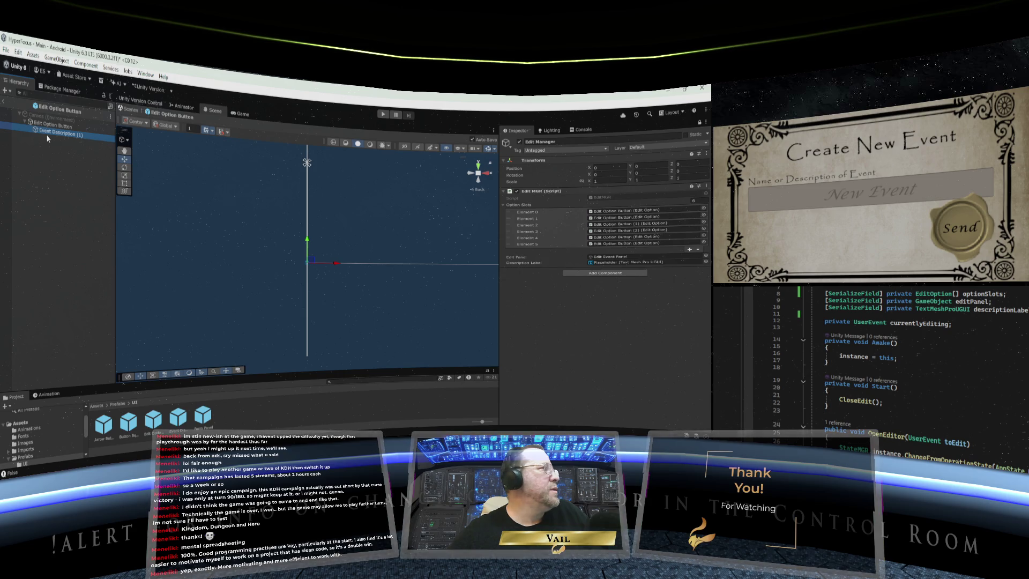
click(47, 125)
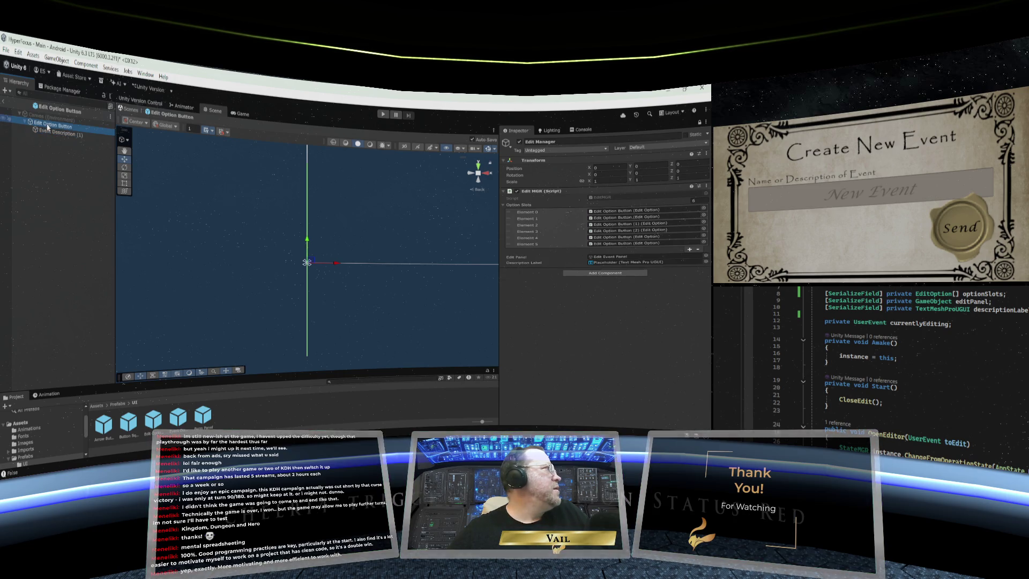
click(4, 102)
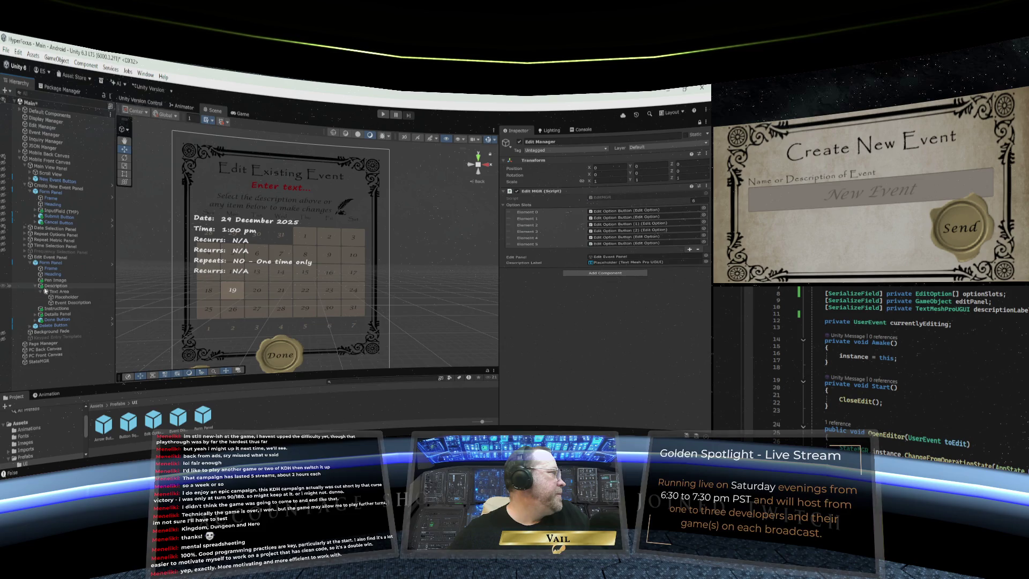
Collapse Description and expand Details Panel to show its Edit Option Button children
click(36, 289)
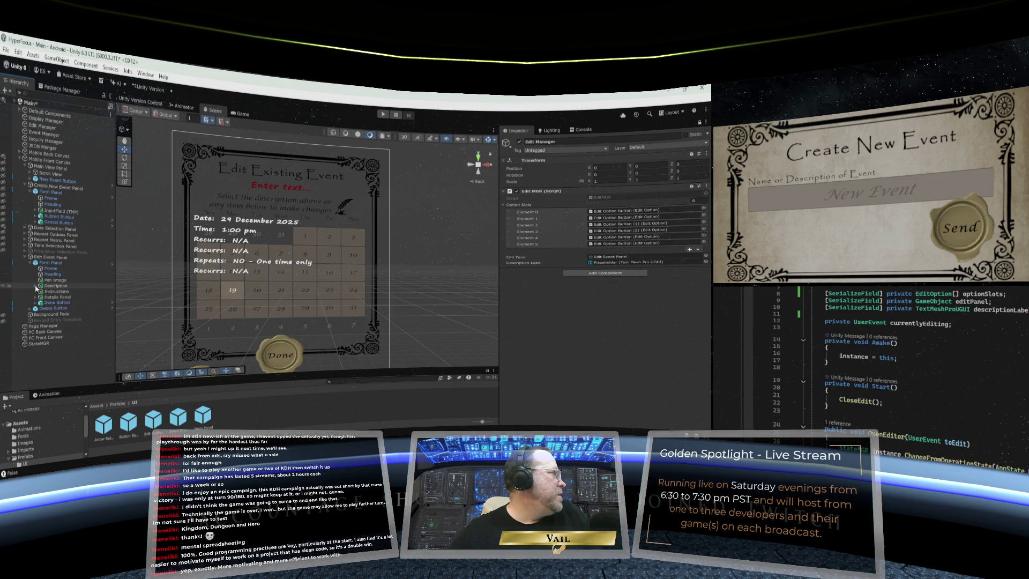
click(36, 297)
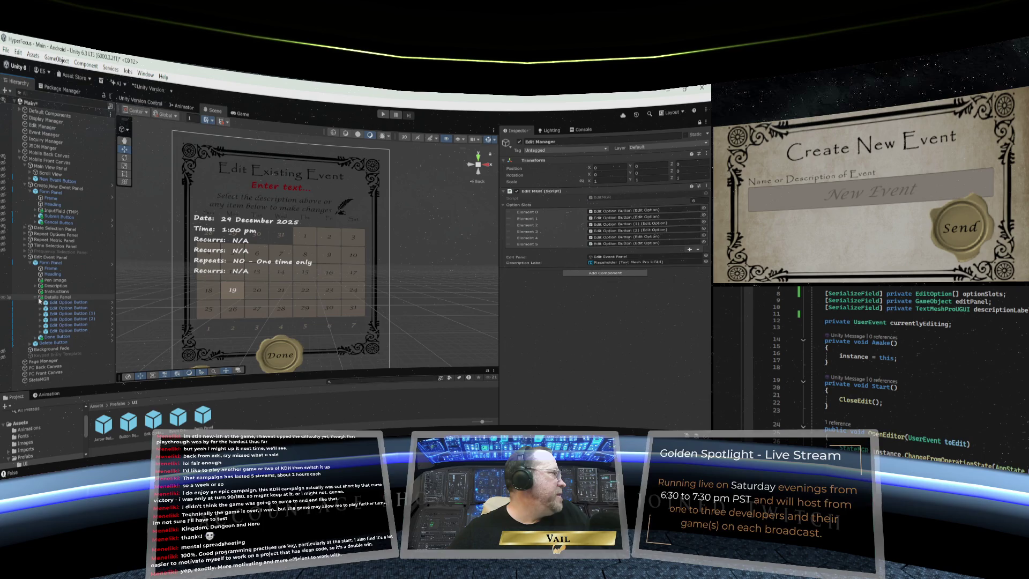
click(63, 303)
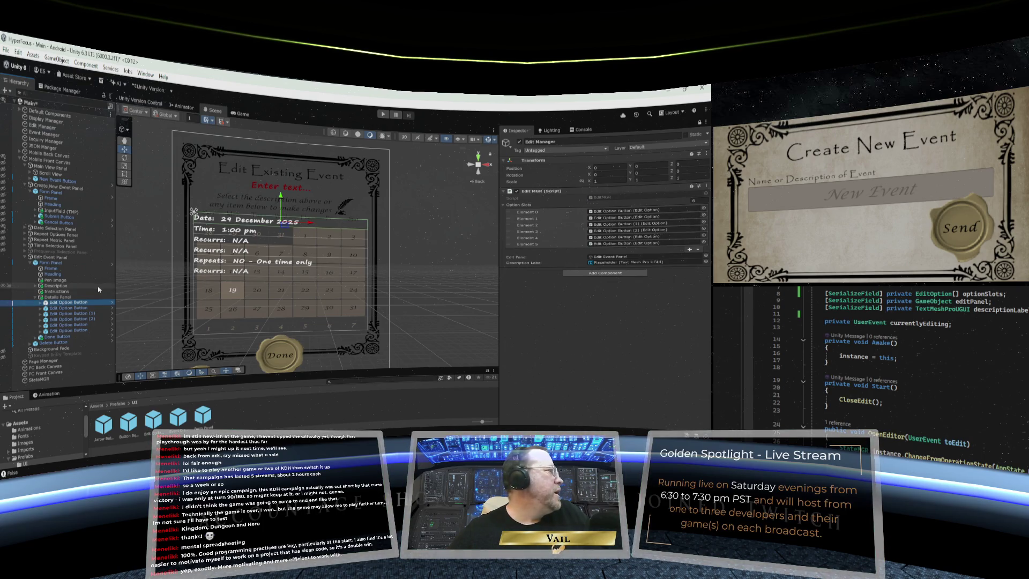
click(64, 298)
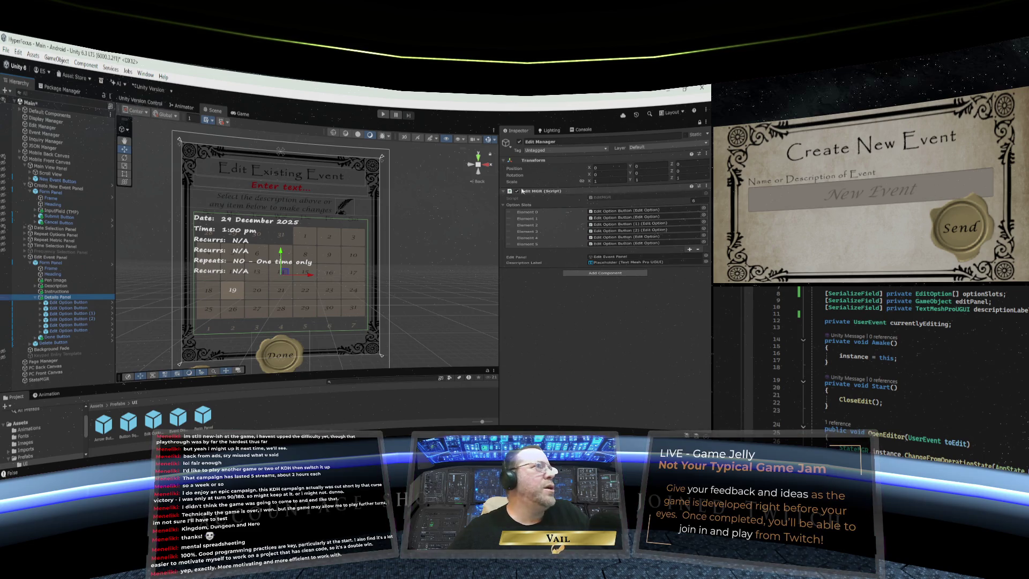
Review the Edit Option Button's On Click list and the Details Panel layout group, then open the prefab
click(701, 123)
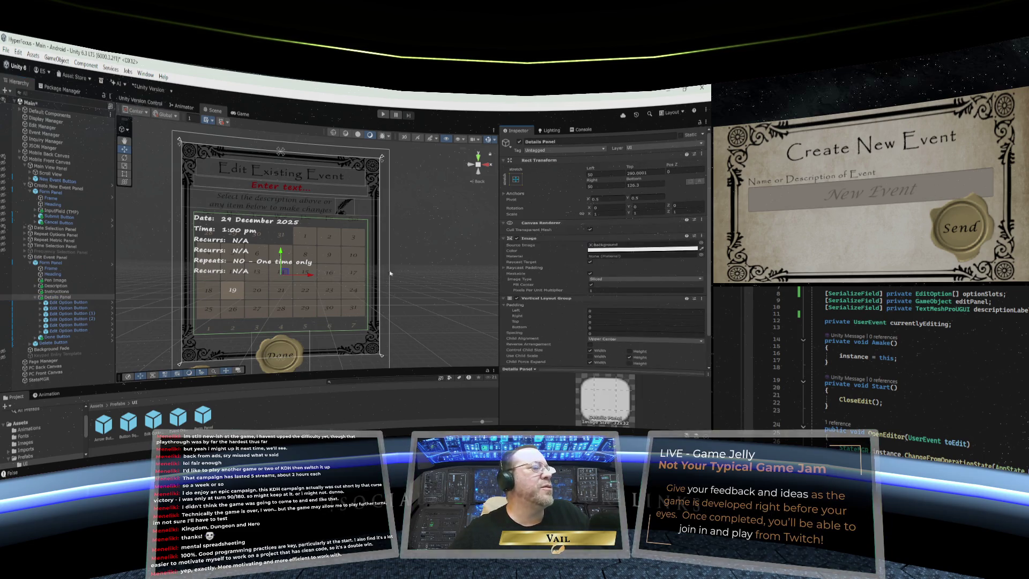
scroll(529, 261, down, 3)
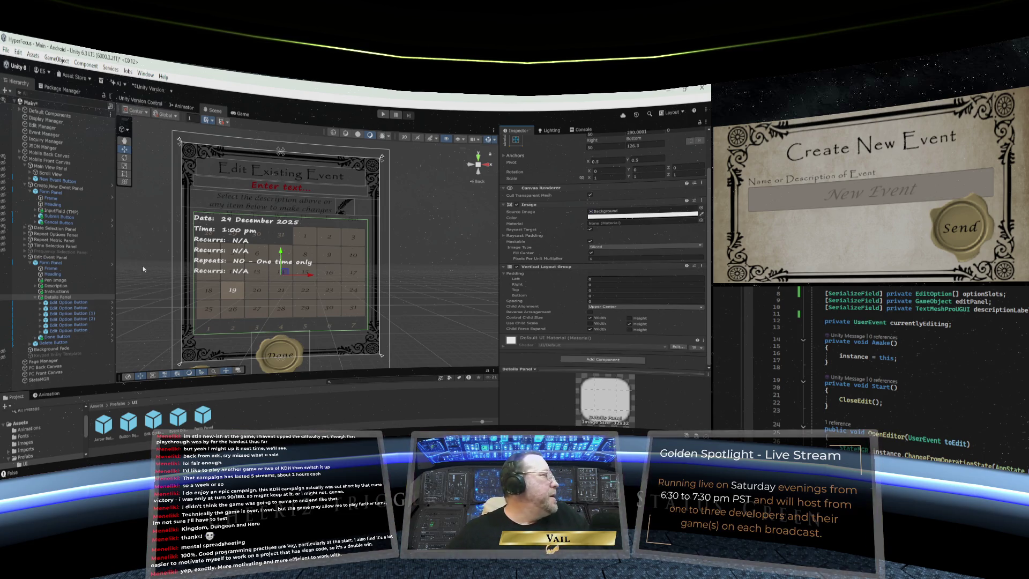
click(57, 304)
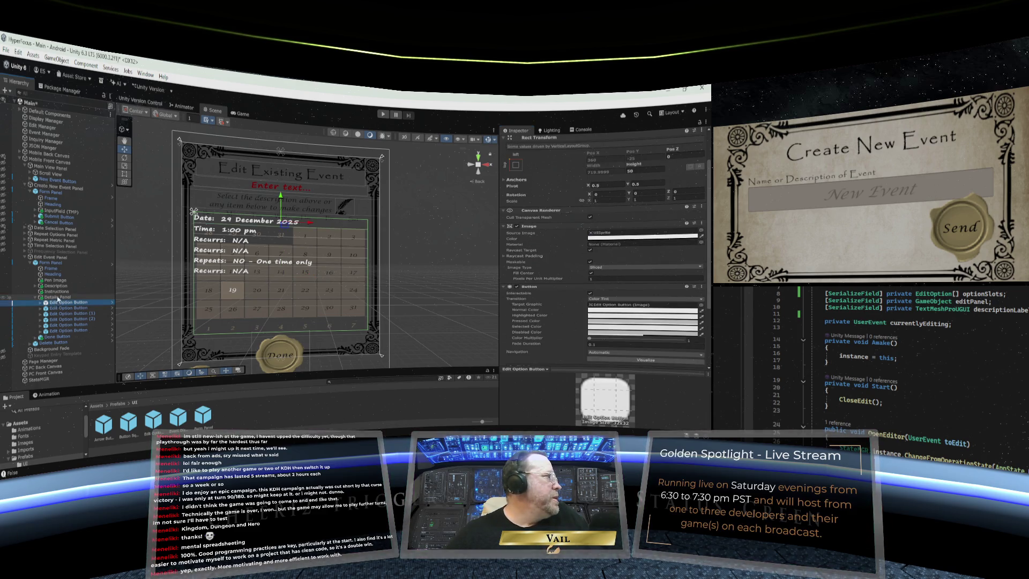
click(58, 297)
click(60, 303)
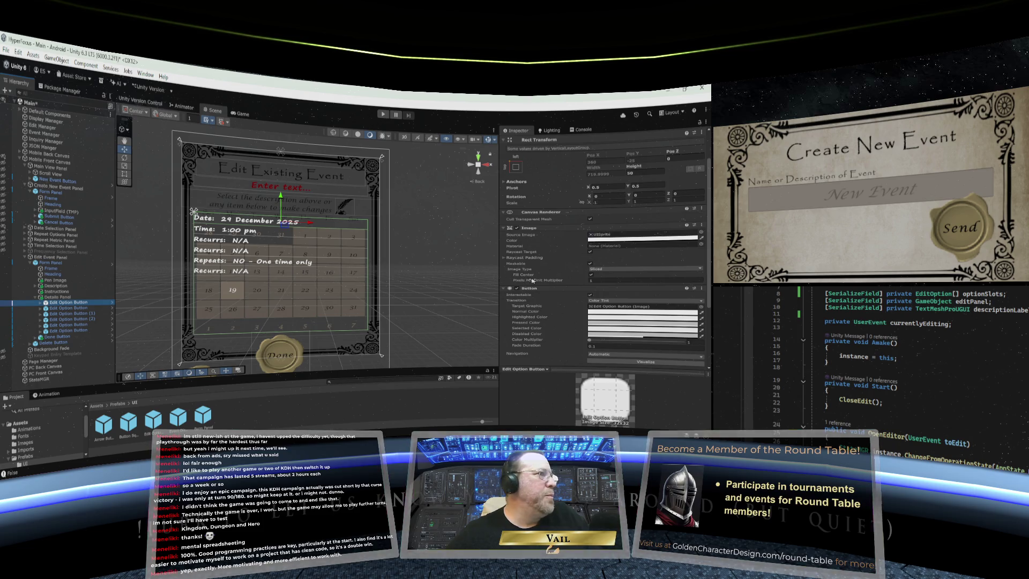
scroll(536, 281, down, 2)
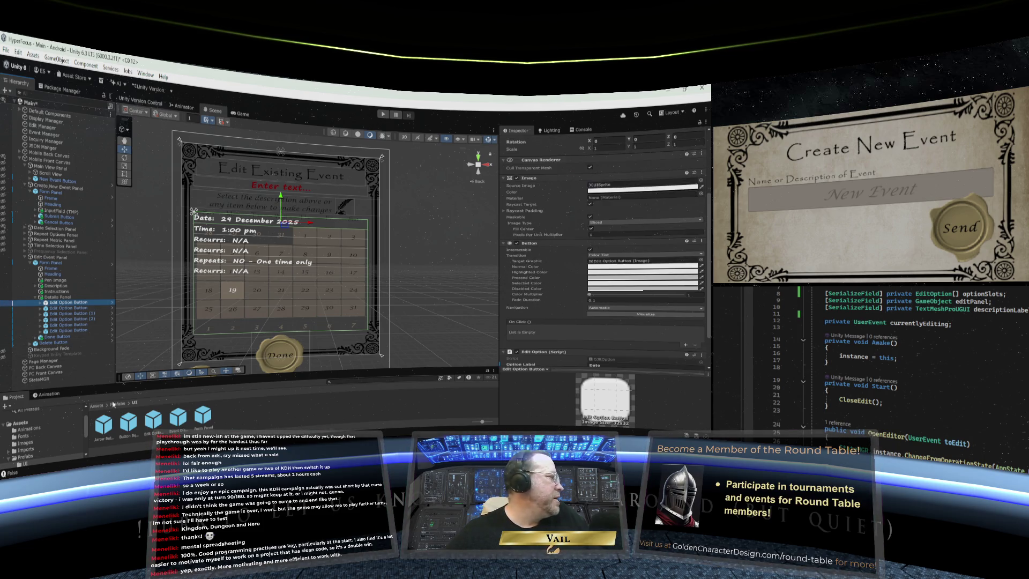
double_click(155, 421)
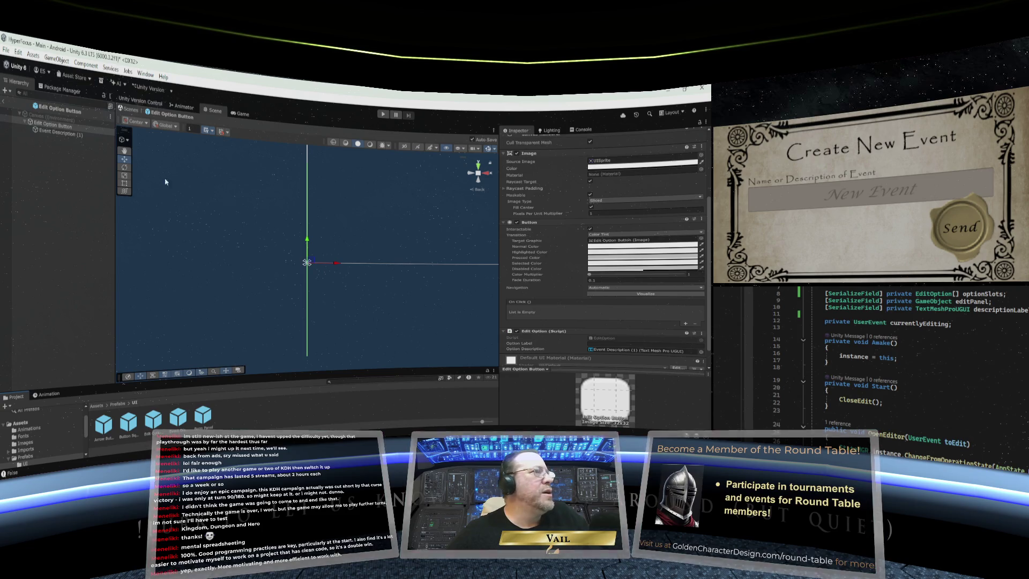
Check Event Description (1)'s text and the root's Edit Option script, then view EditOption in Visual Studio
scroll(541, 207, up, 3)
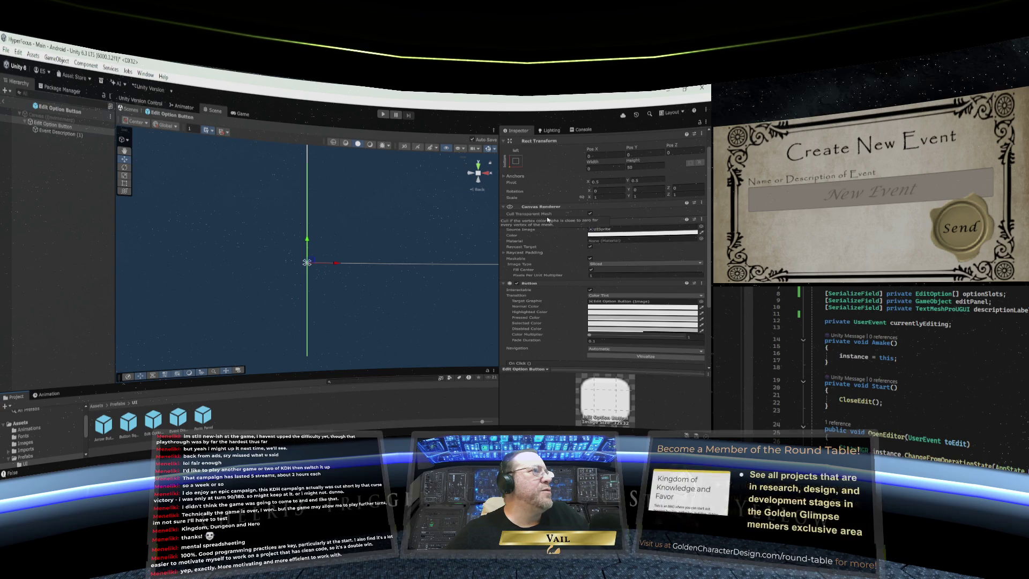
scroll(546, 261, down, 4)
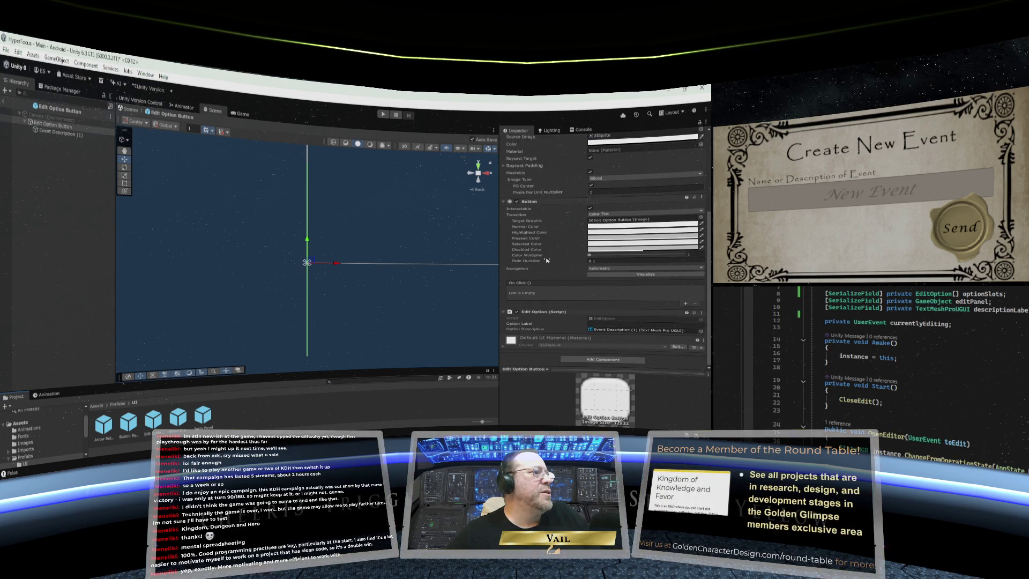
click(56, 134)
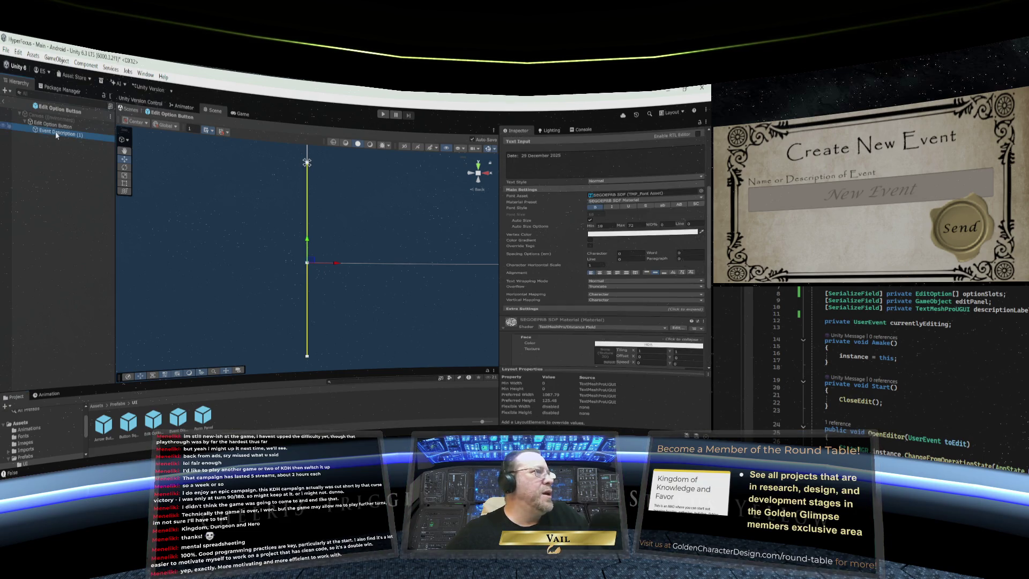
click(60, 127)
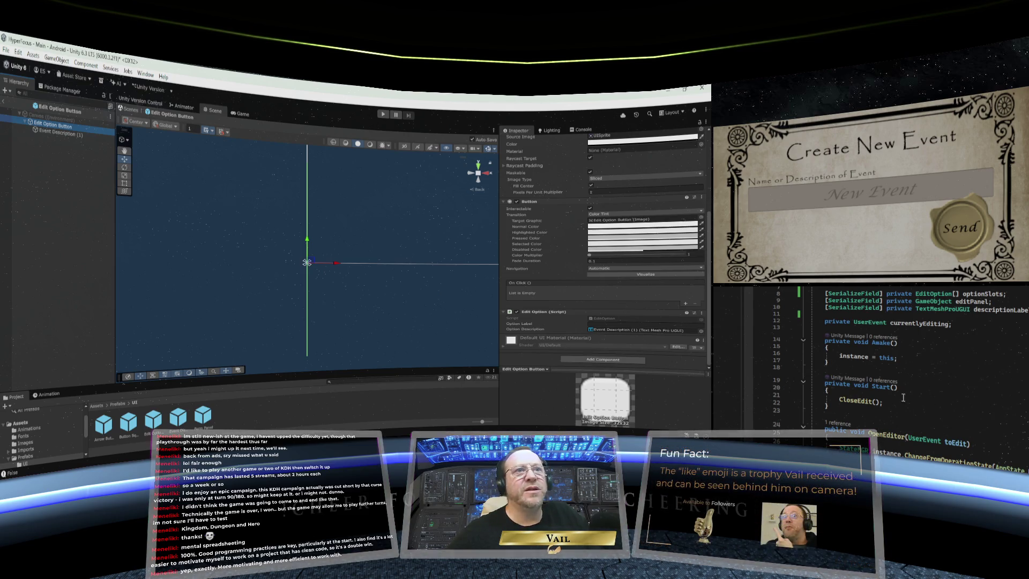
click(1012, 406)
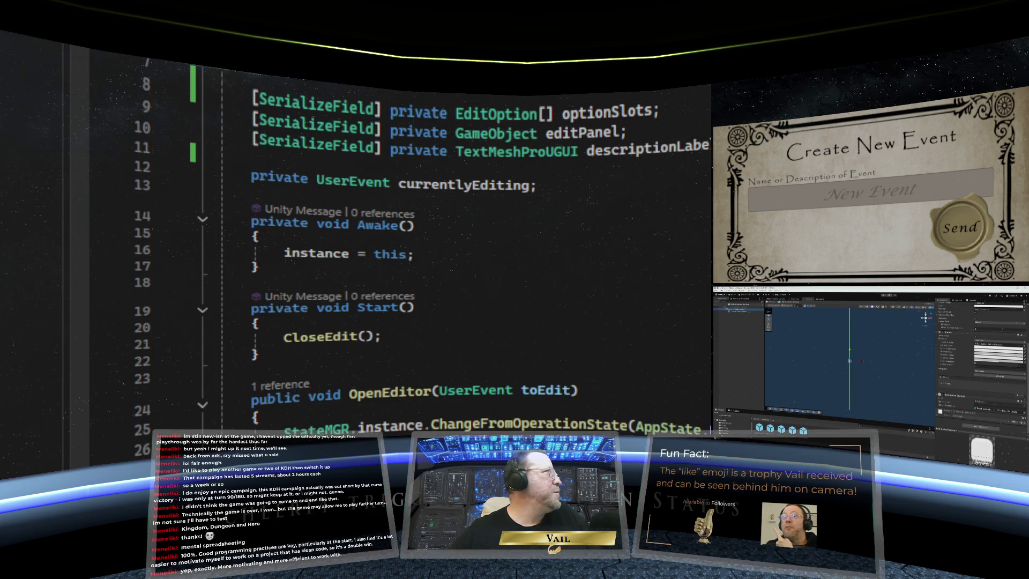
key(ctrl+Tab)
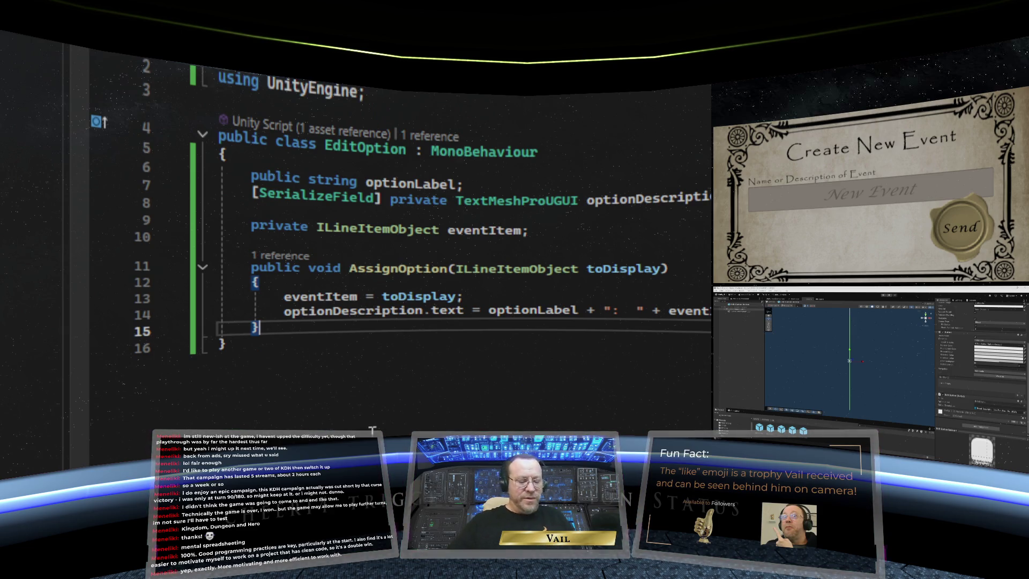
Add an empty public void EditButtonPressed() method after AssignOption in EditOption
key(Return)
key(Return)
text(pu)
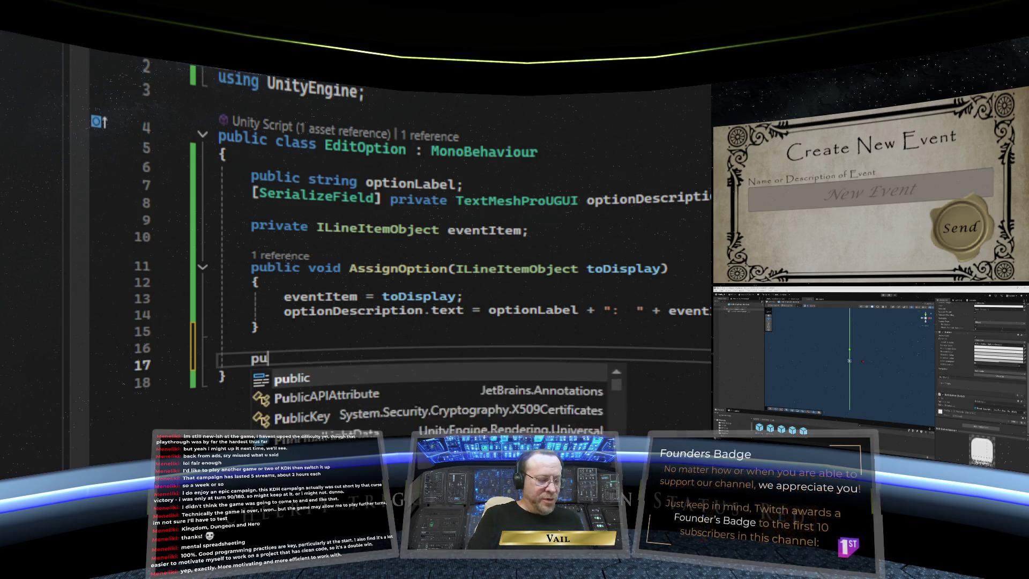
text(blic void )
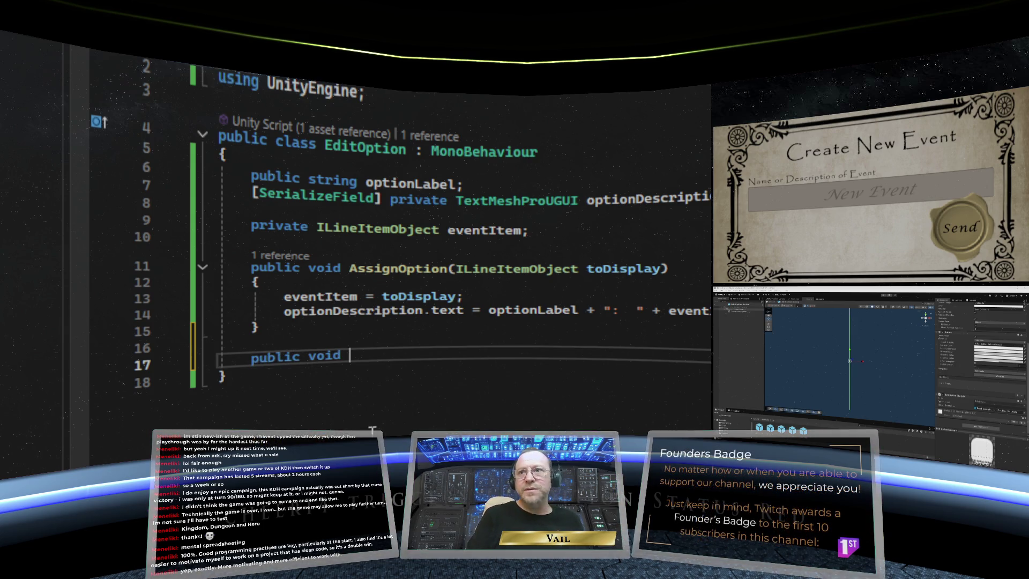
text(Edi)
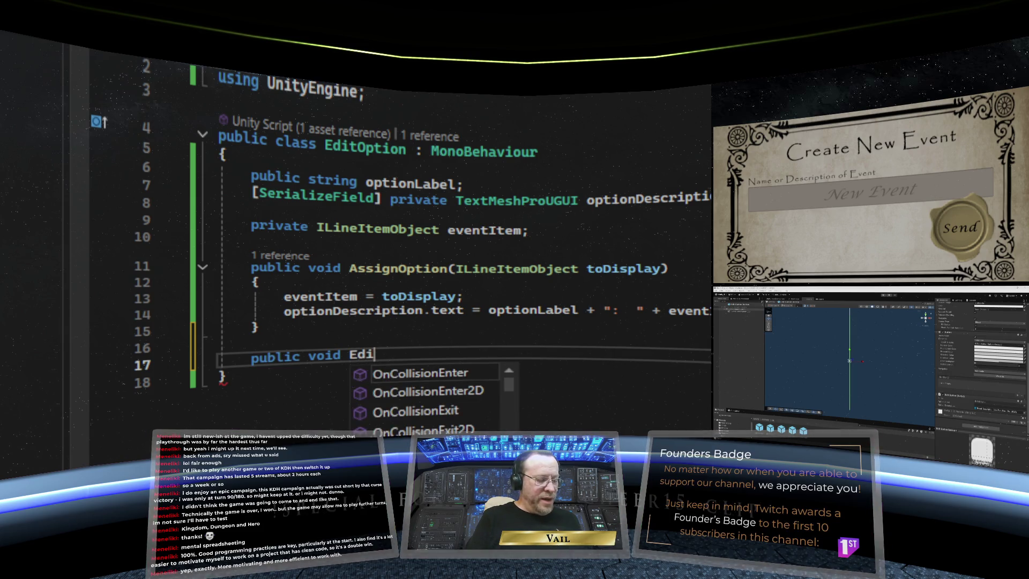
text(tButton)
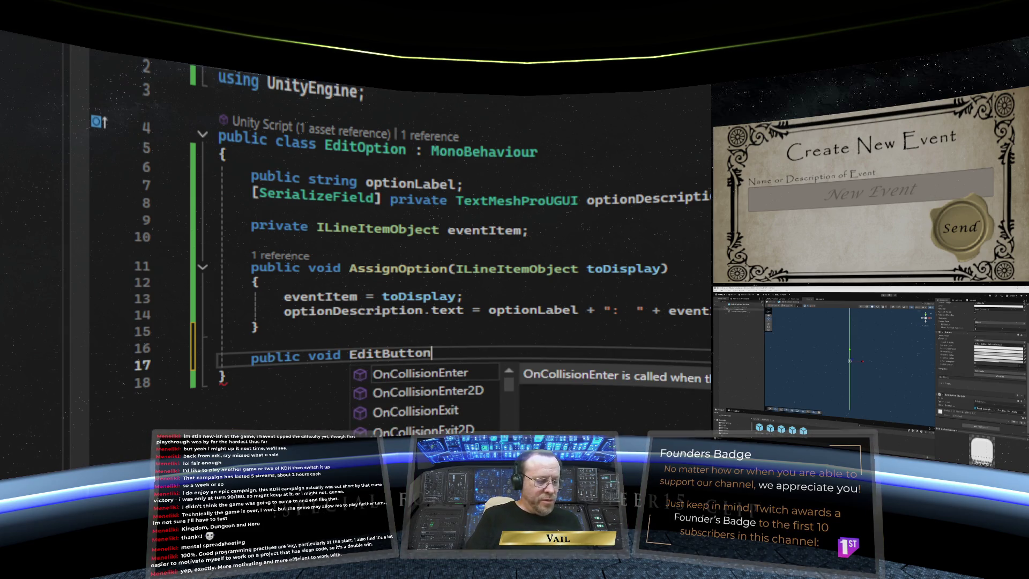
text(Pressed())
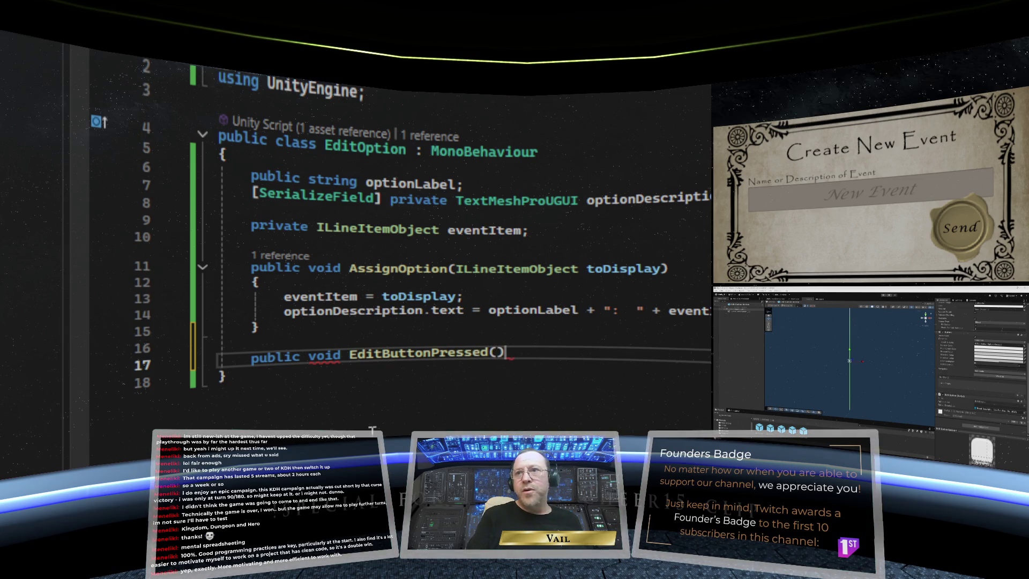
text( {)
key(Return)
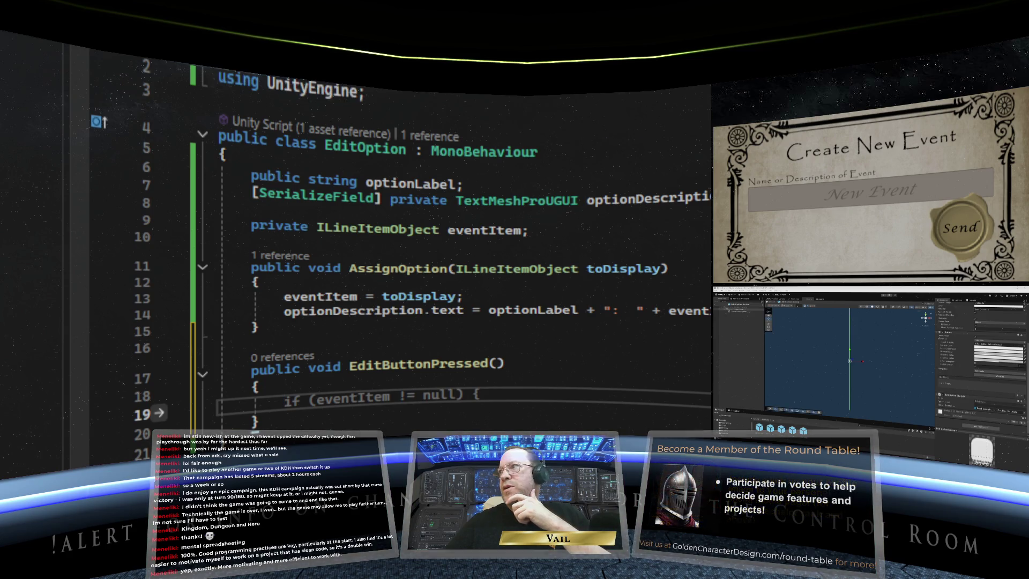
key(ctrl+Tab)
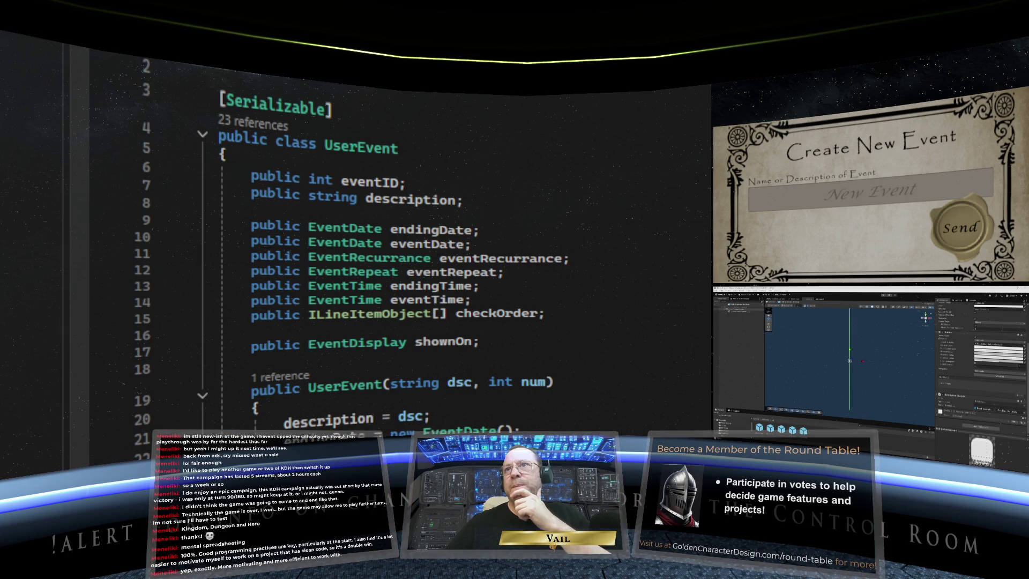
Scroll through the InquiryMGR script to review CheckNext and SkipItemSelected
key(ctrl+Tab)
scroll(599, 308, up, 12)
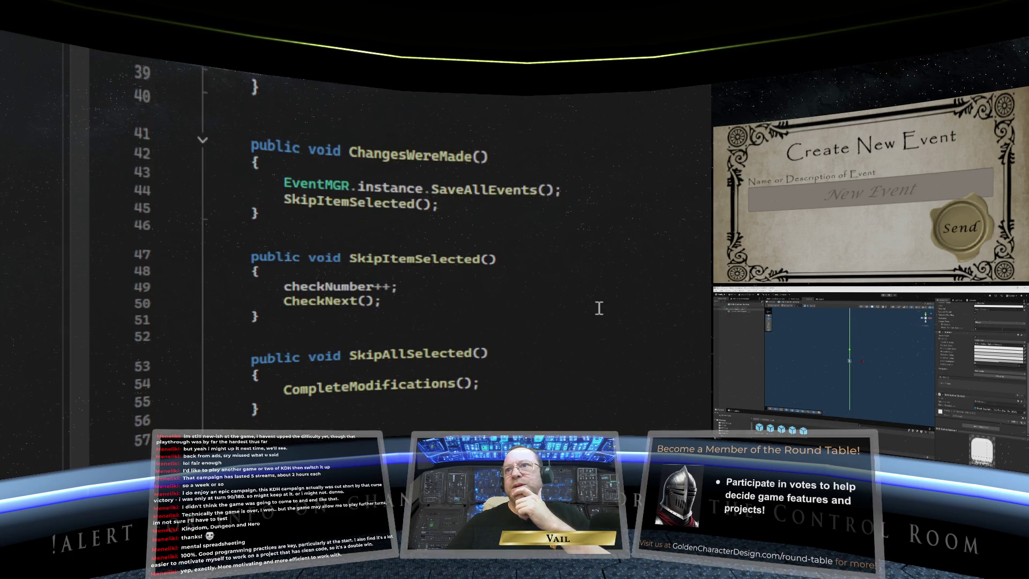
scroll(599, 309, up, 6)
scroll(680, 235, down, 4)
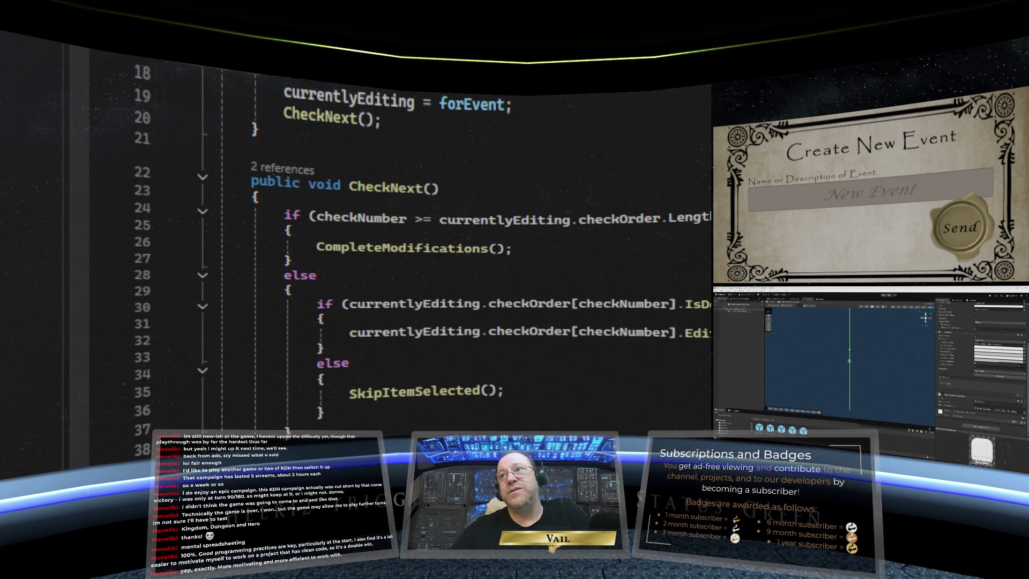
scroll(682, 239, up, 3)
scroll(678, 351, up, 2)
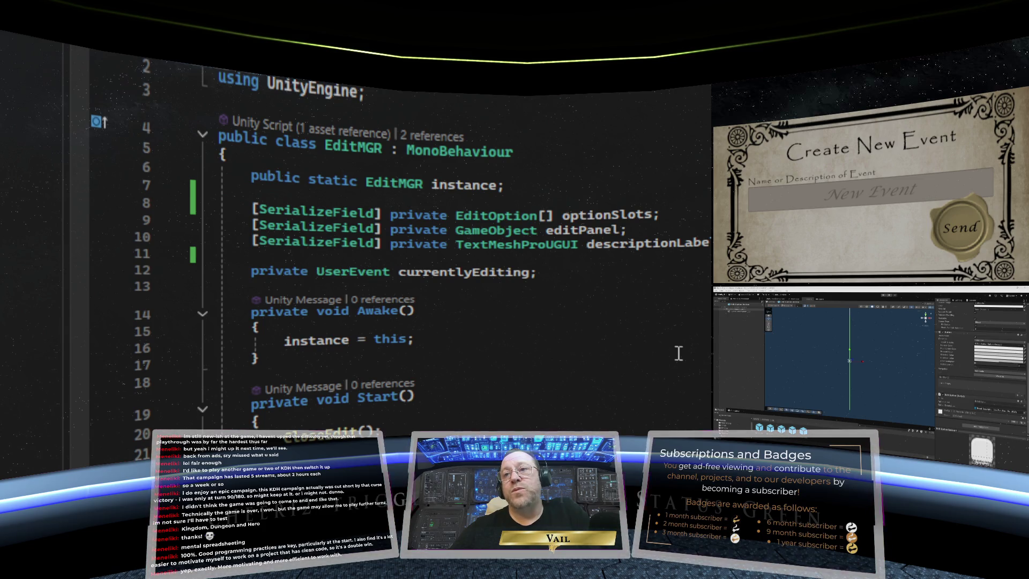
scroll(679, 353, down, 1)
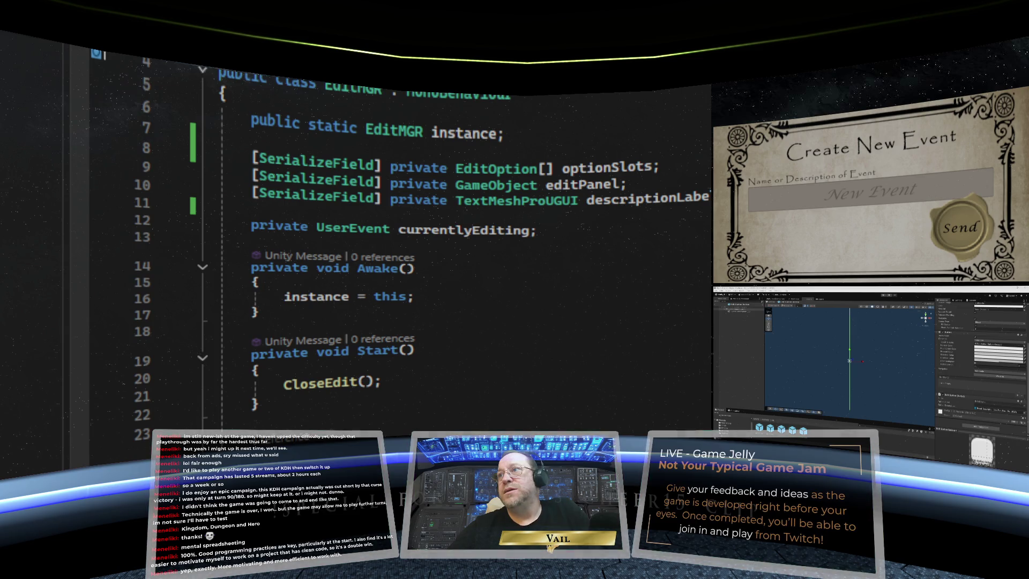
scroll(654, 310, up, 5)
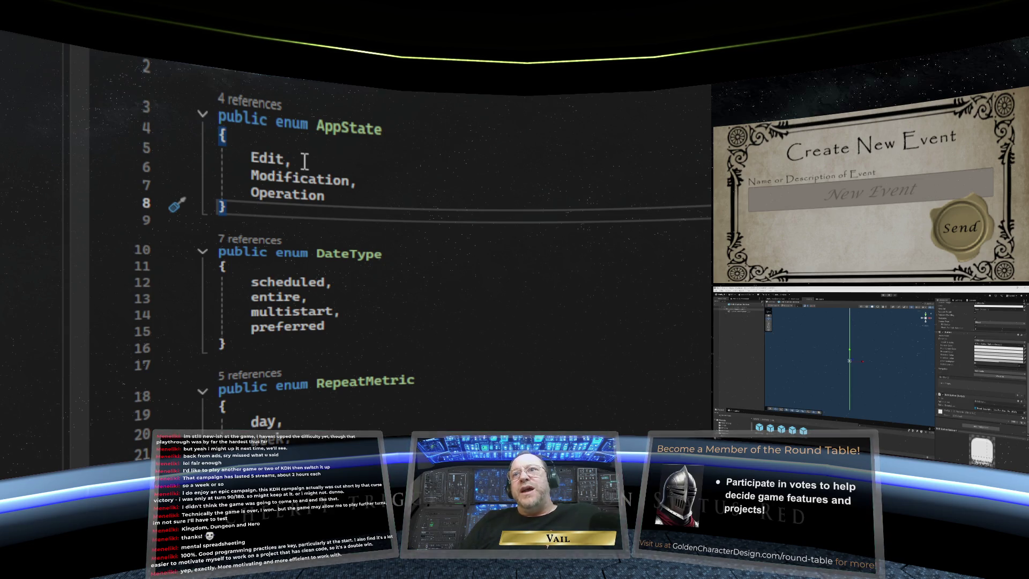
Note AppState's Edit value and re-read the CheckNext code in InquiryMGR
mouse_move(328, 196)
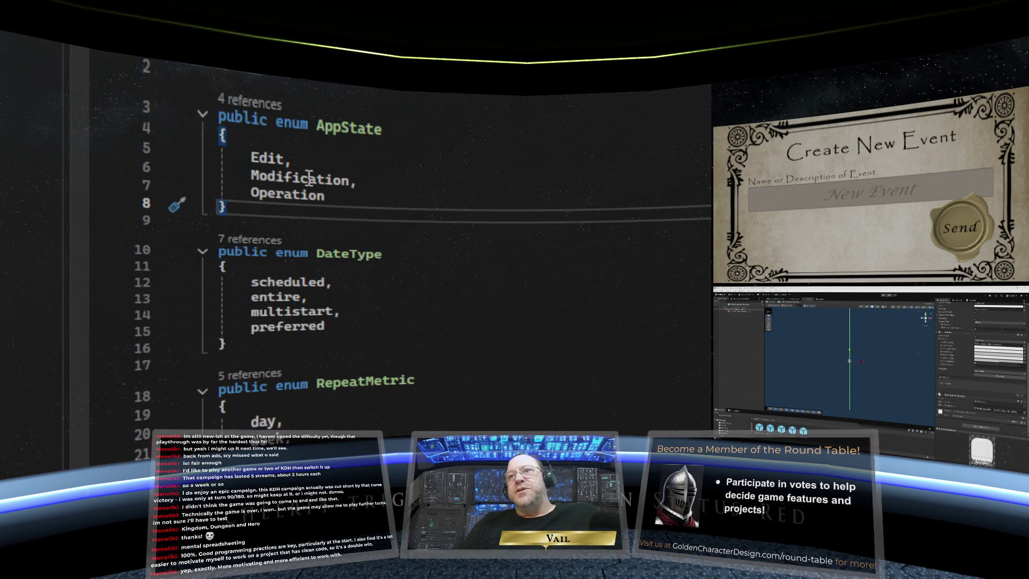
click(305, 158)
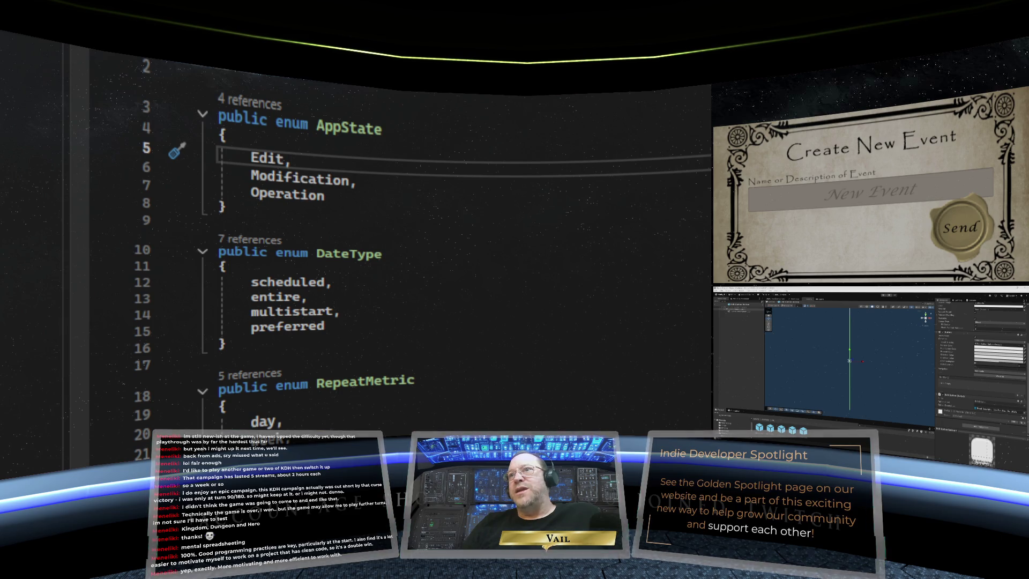
key(ctrl+Tab)
scroll(402, 252, up, 5)
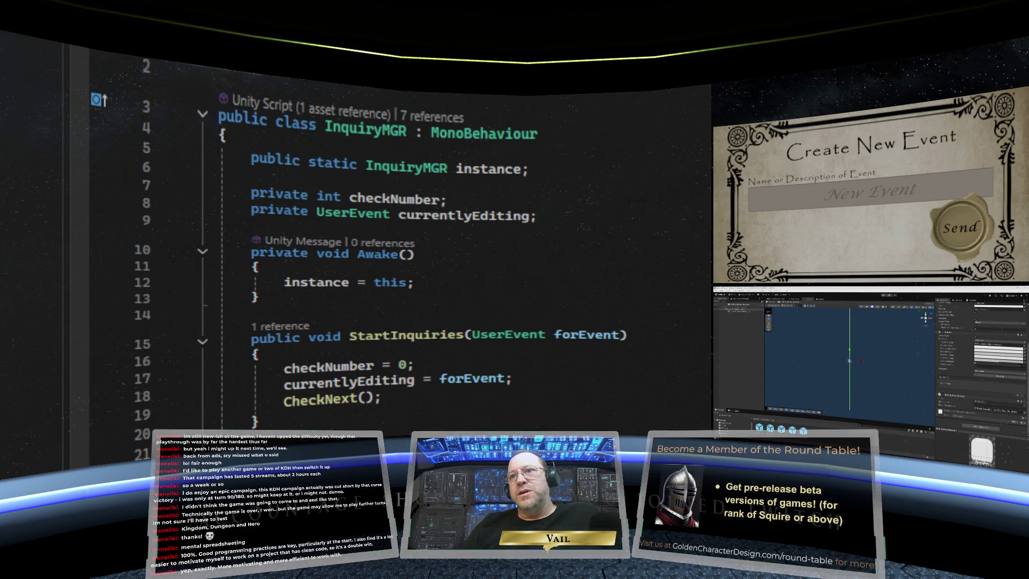
scroll(402, 252, down, 1)
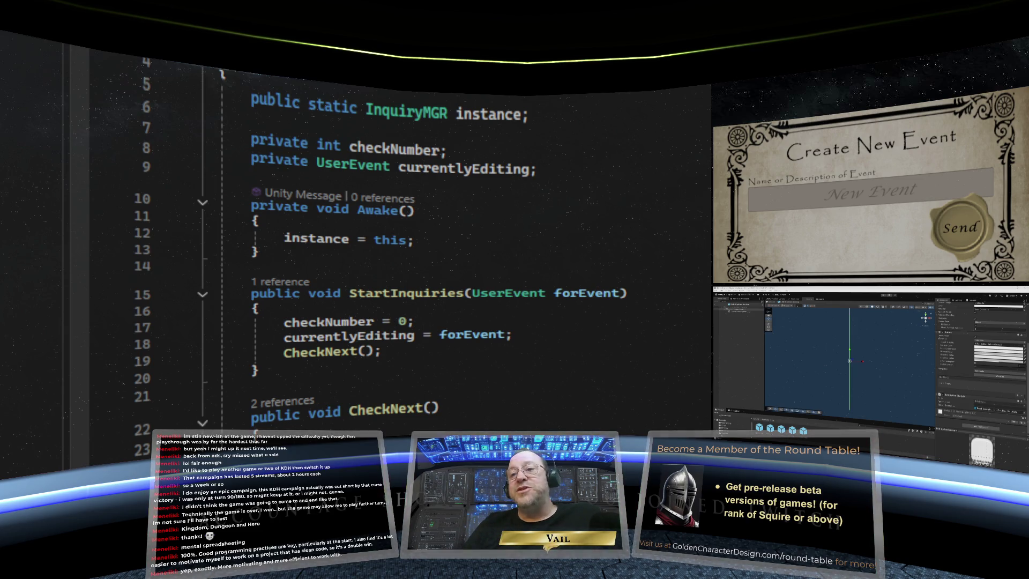
scroll(595, 425, down, 13)
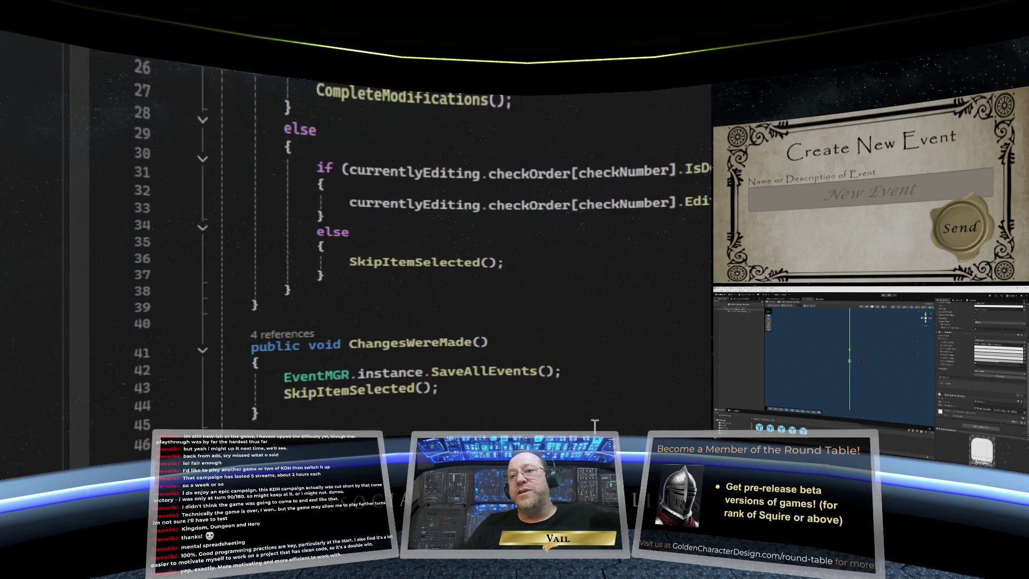
scroll(595, 425, up, 14)
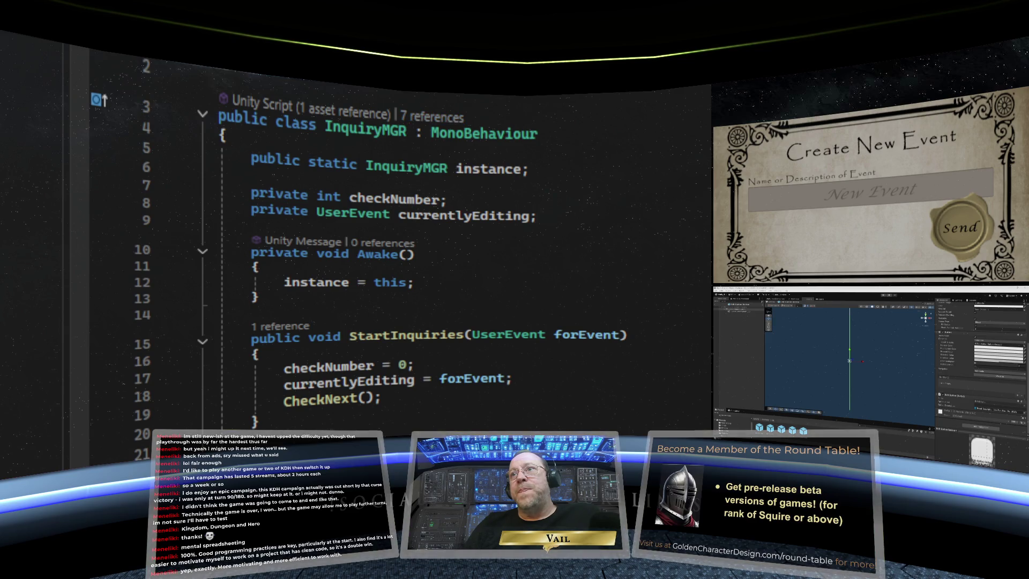
Scroll through the UserEvent class fields
key(ctrl+Tab)
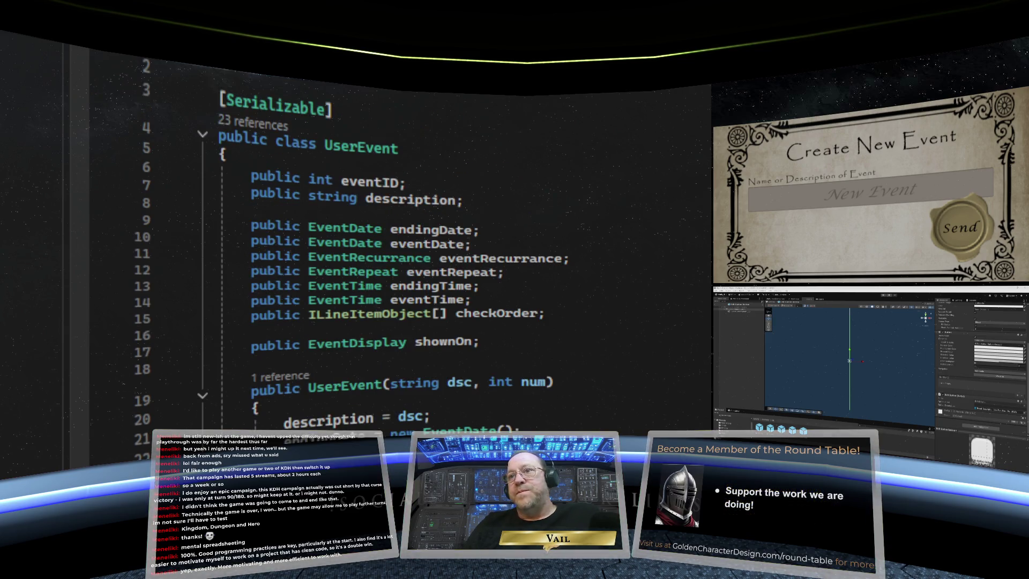
scroll(407, 241, down, 4)
scroll(407, 241, up, 3)
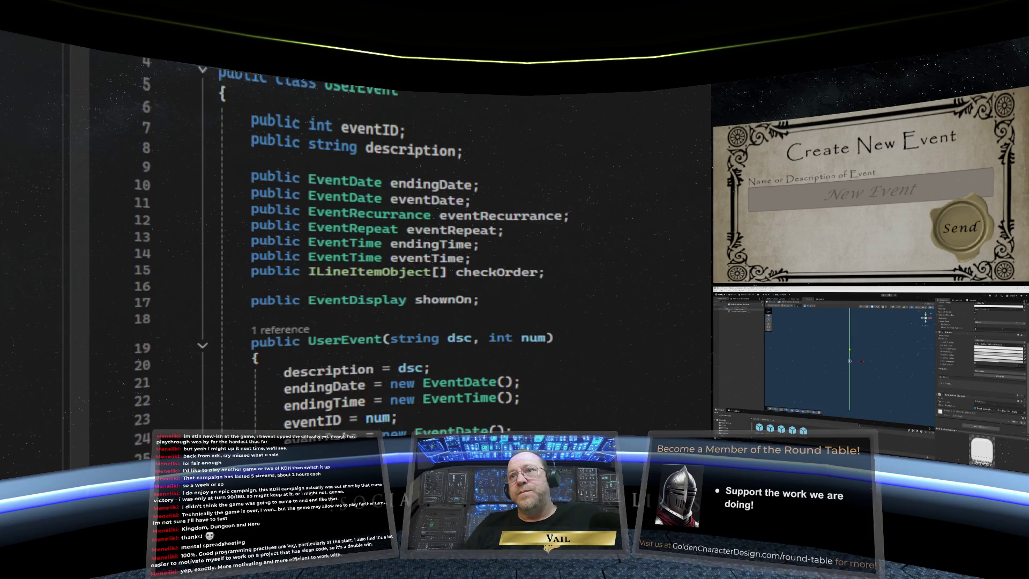
scroll(407, 242, up, 1)
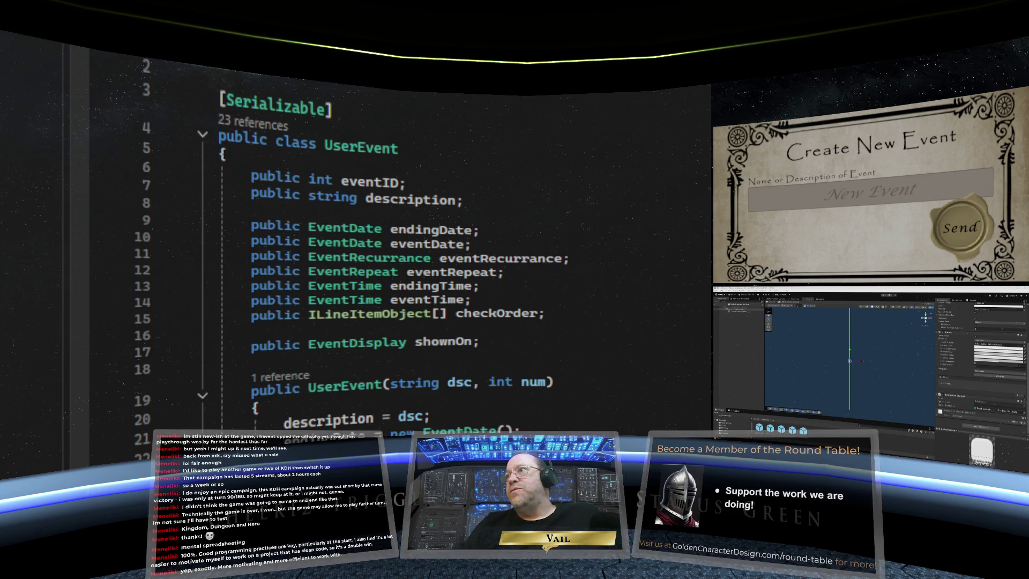
scroll(407, 241, down, 12)
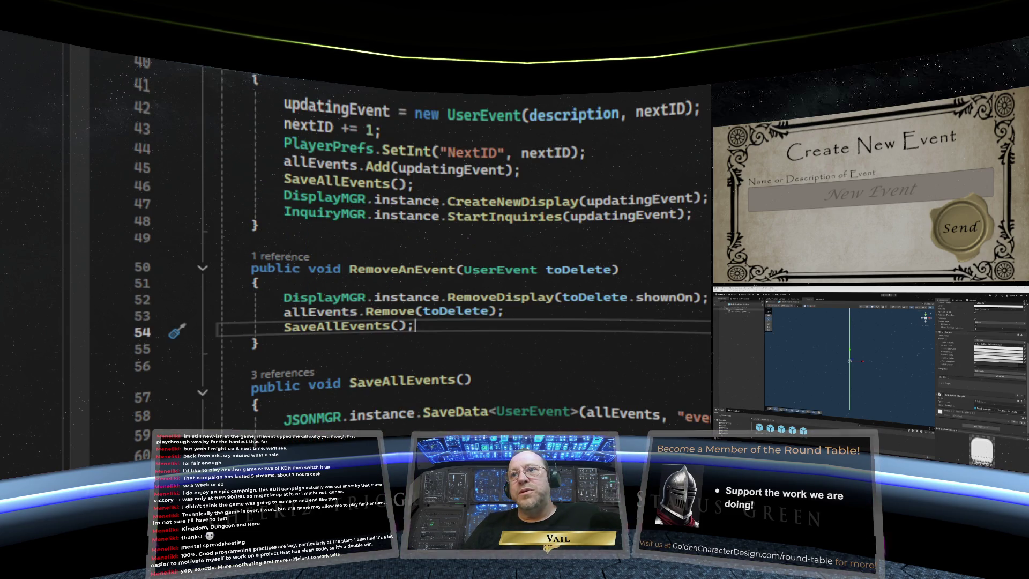
scroll(408, 241, up, 2)
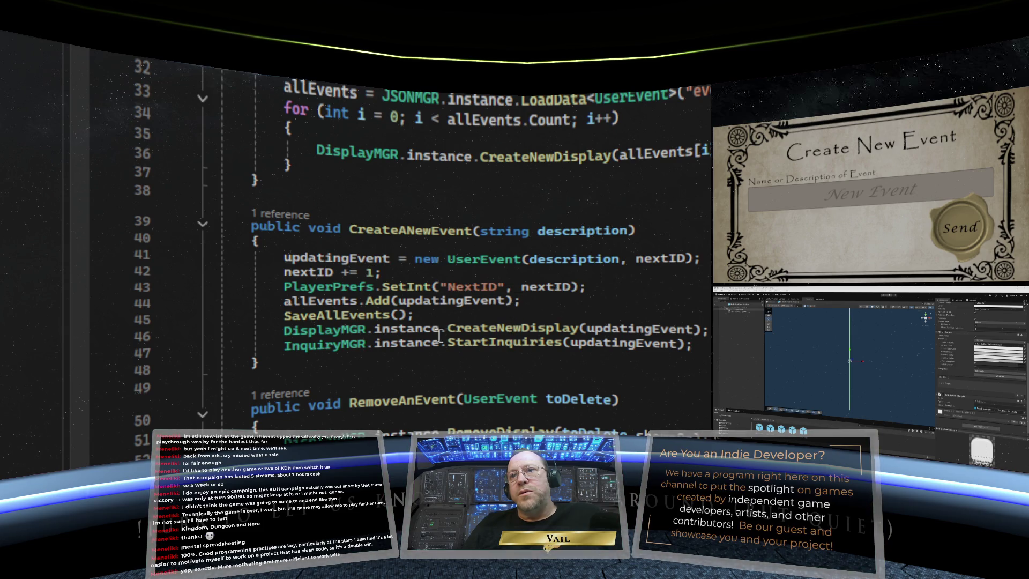
scroll(709, 310, up, 6)
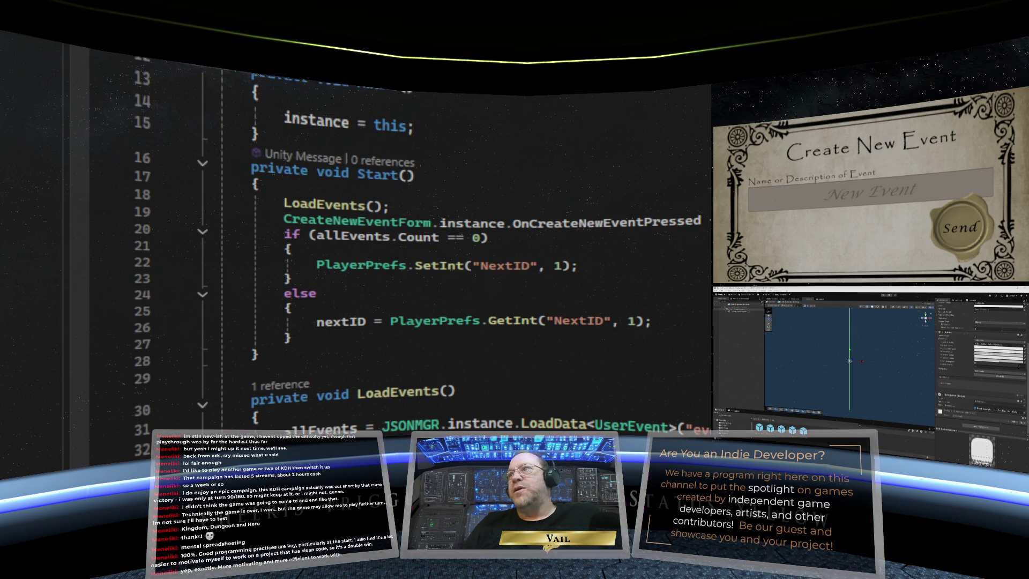
Run Find All References on the AppState enum in the enums file
key(ctrl+Tab)
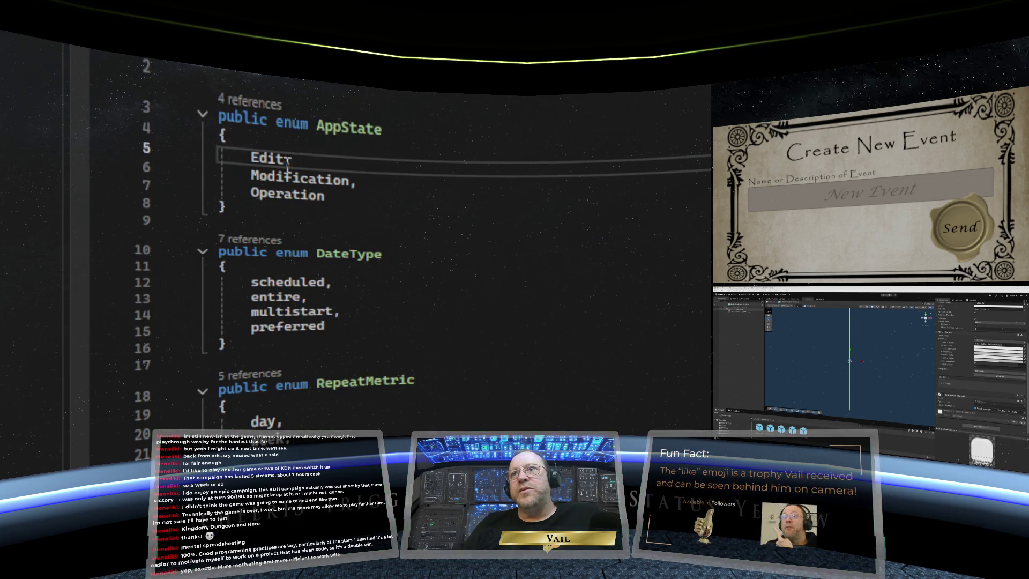
double_click(270, 156)
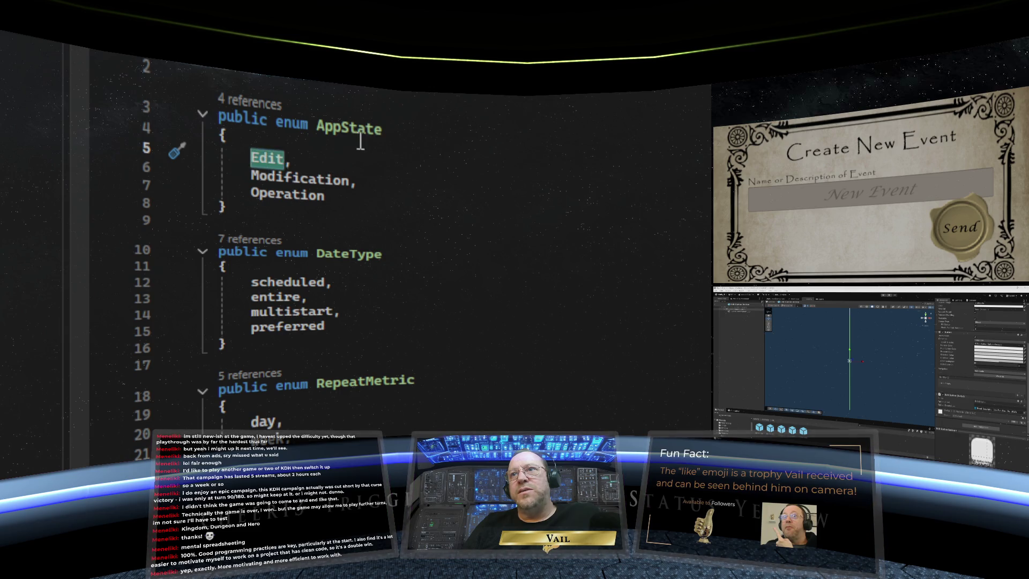
drag(381, 128, 317, 127)
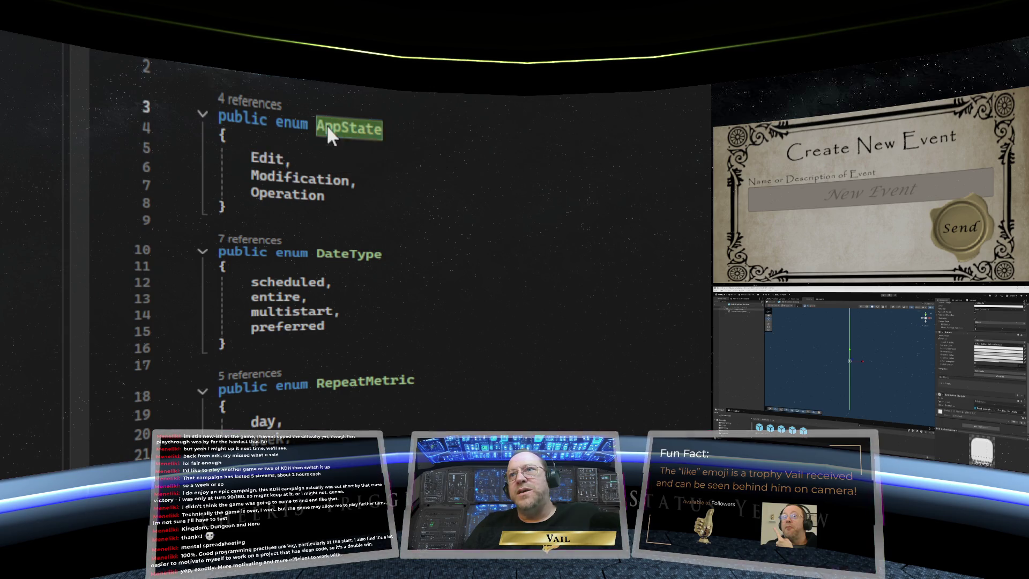
right_click(326, 125)
click(420, 332)
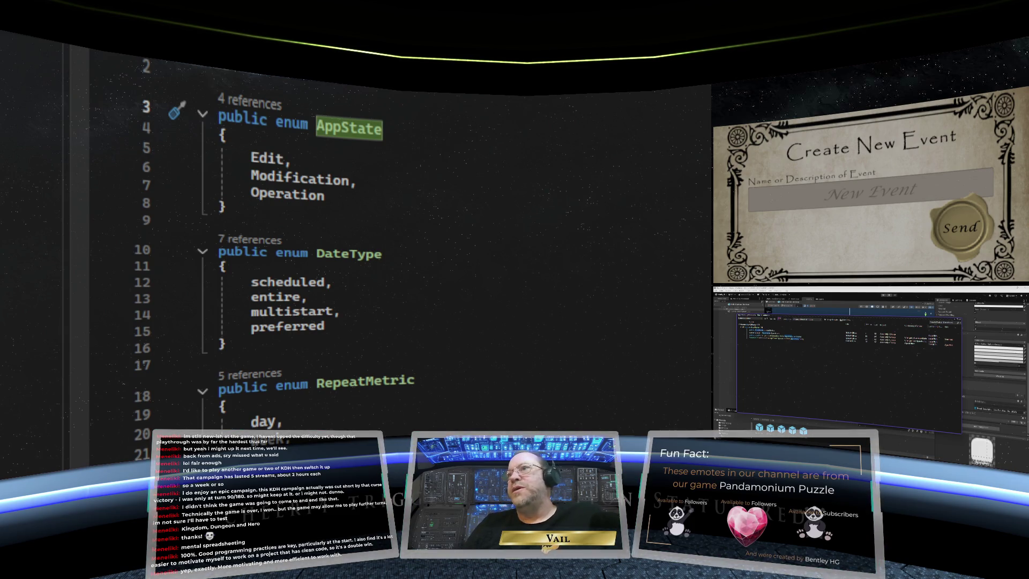
key(ctrl+Tab)
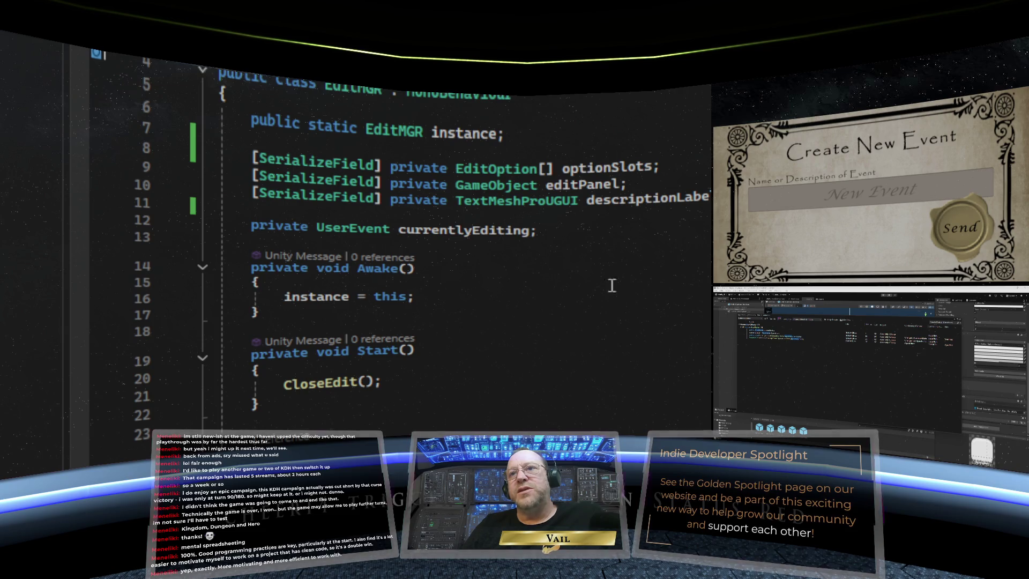
Review how EditMGR's OpenEditor and CloseEdit change the app state
scroll(616, 282, down, 4)
scroll(582, 296, up, 1)
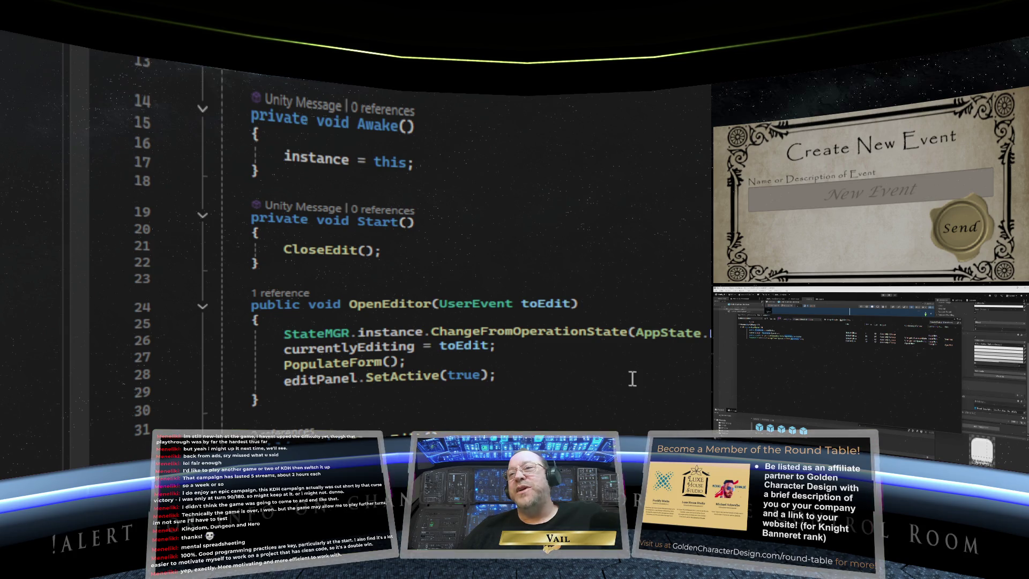
scroll(632, 379, down, 1)
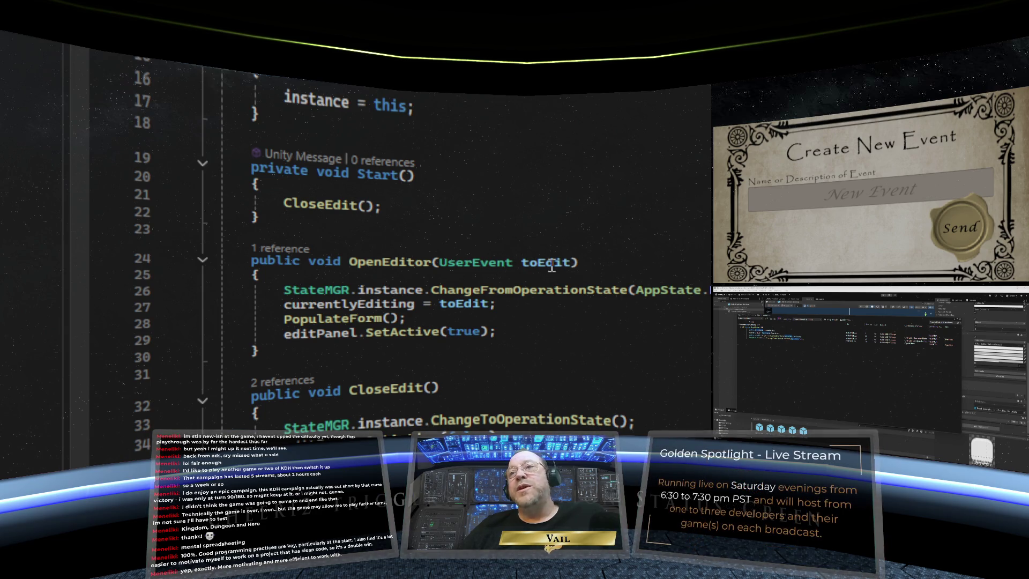
key(ctrl+Tab)
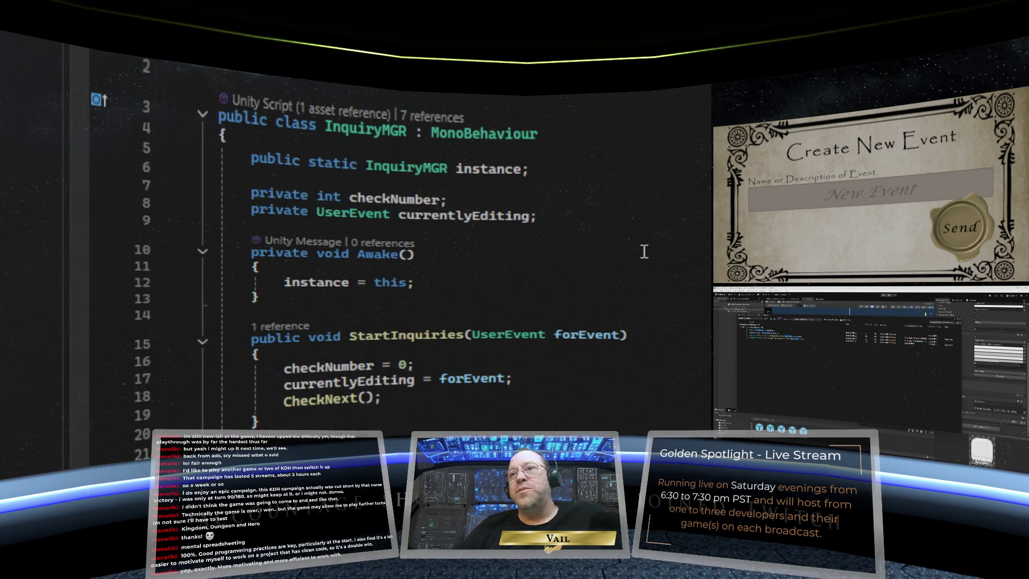
scroll(644, 251, down, 10)
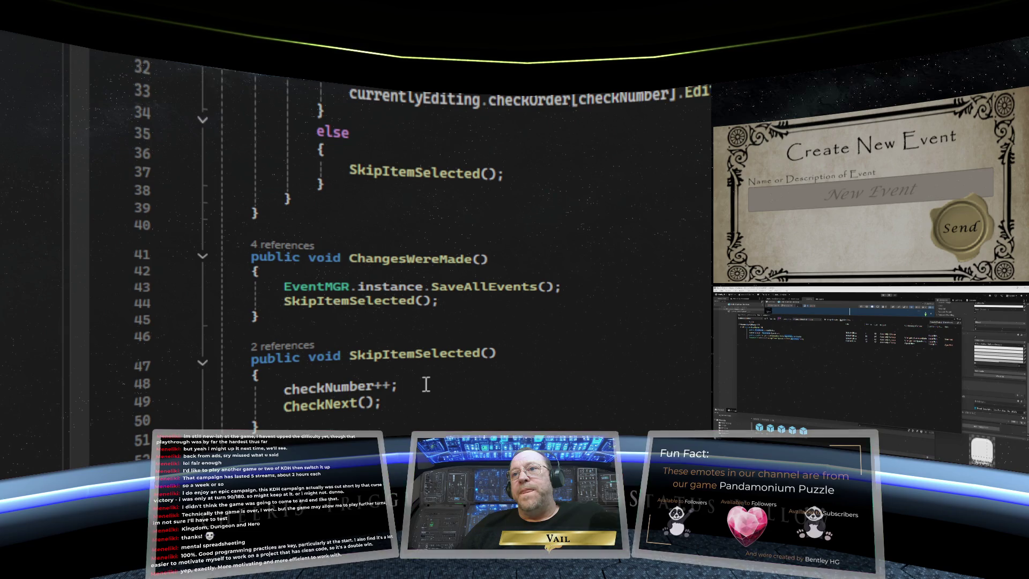
scroll(435, 372, down, 1)
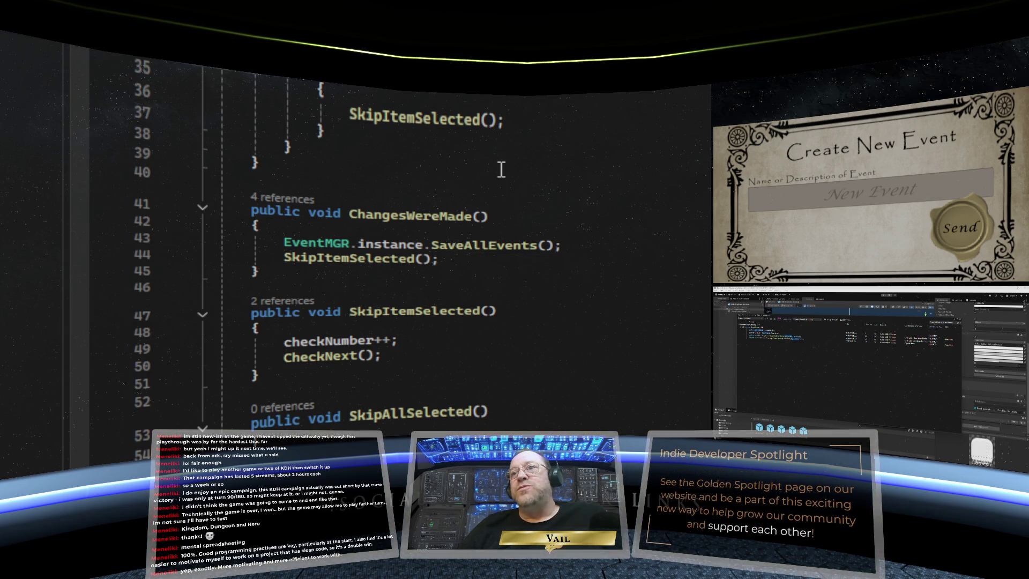
scroll(501, 166, down, 3)
scroll(501, 170, up, 9)
scroll(500, 173, up, 5)
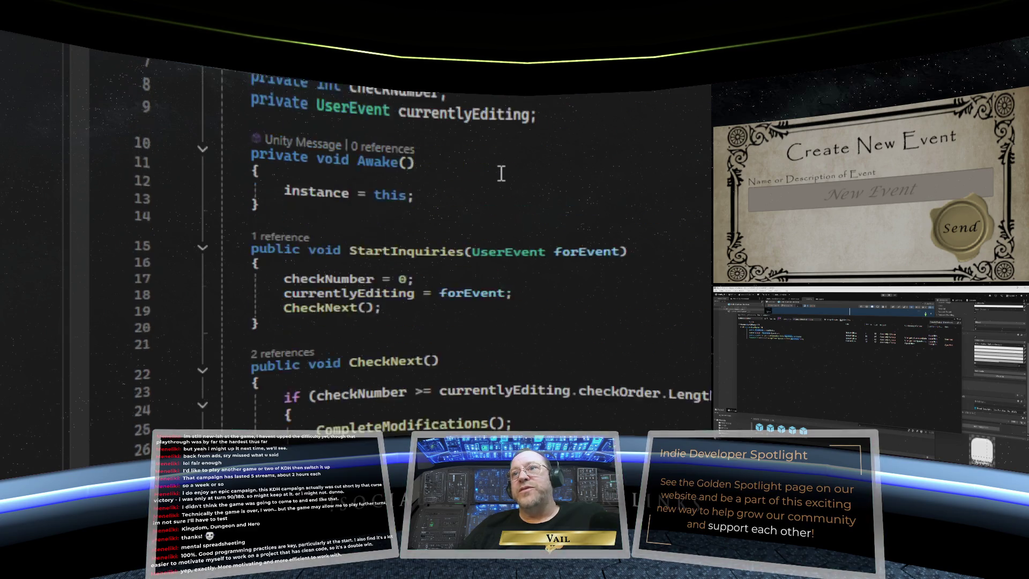
scroll(501, 174, down, 10)
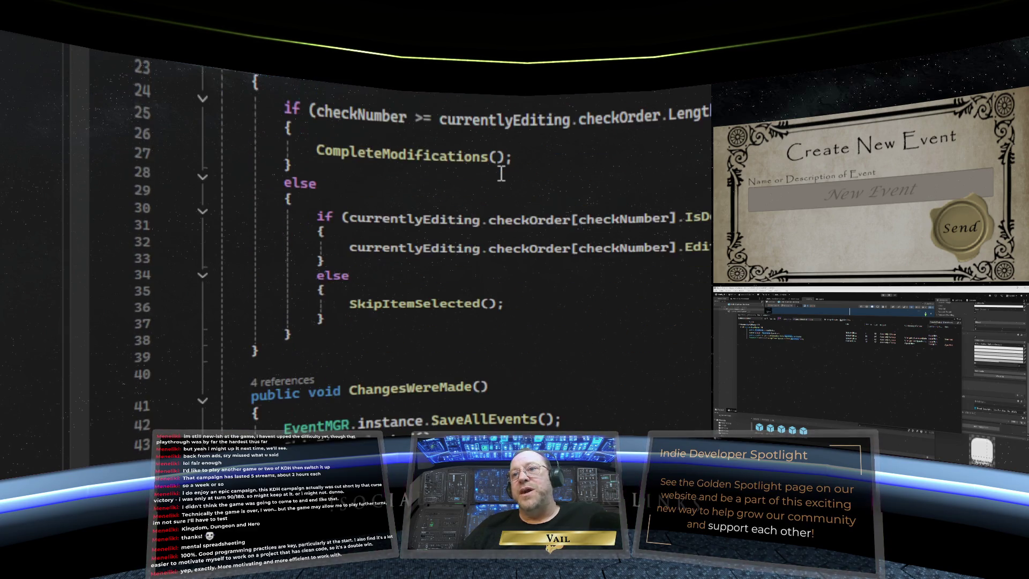
scroll(501, 173, down, 2)
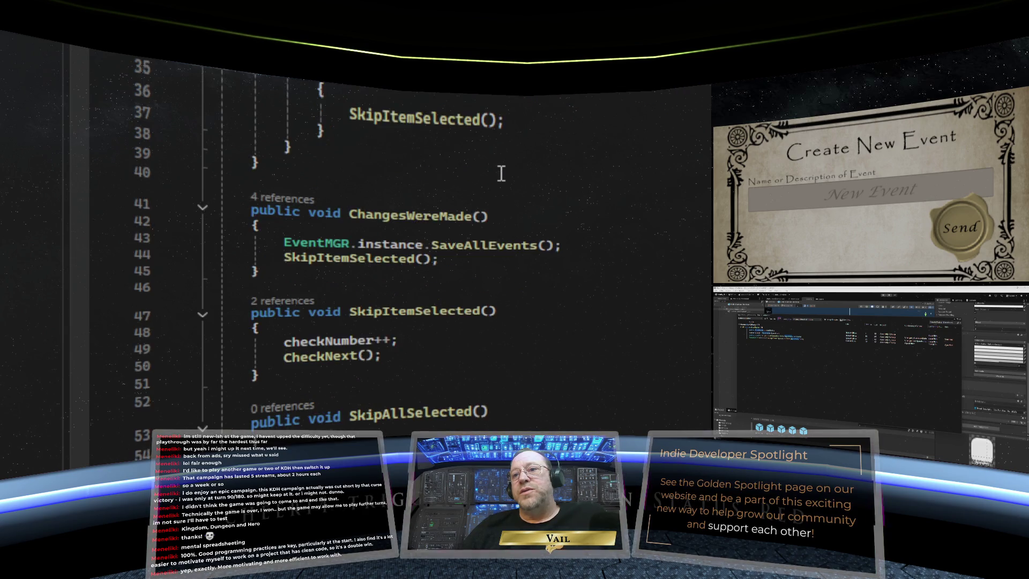
scroll(500, 173, up, 1)
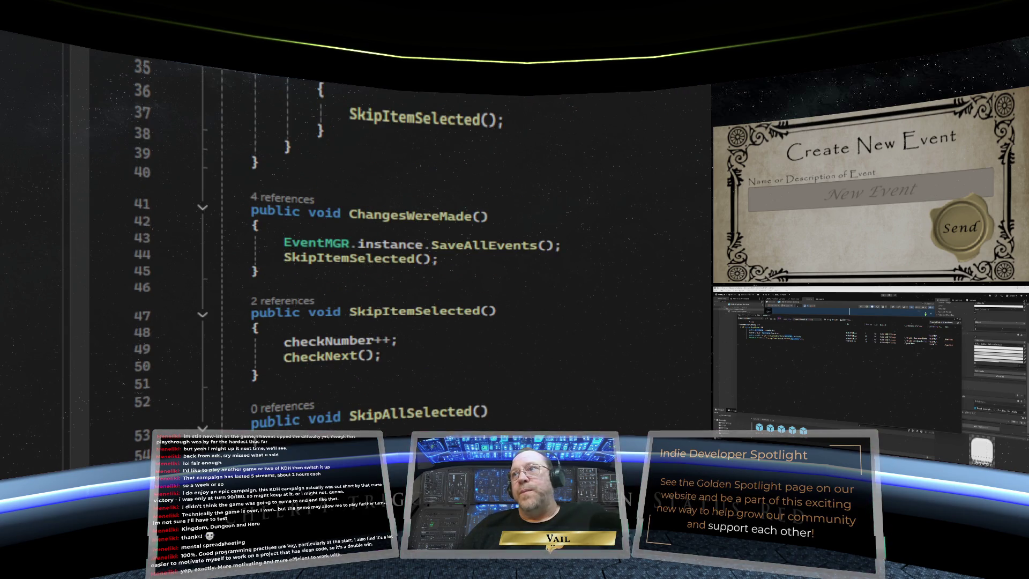
scroll(703, 140, down, 1)
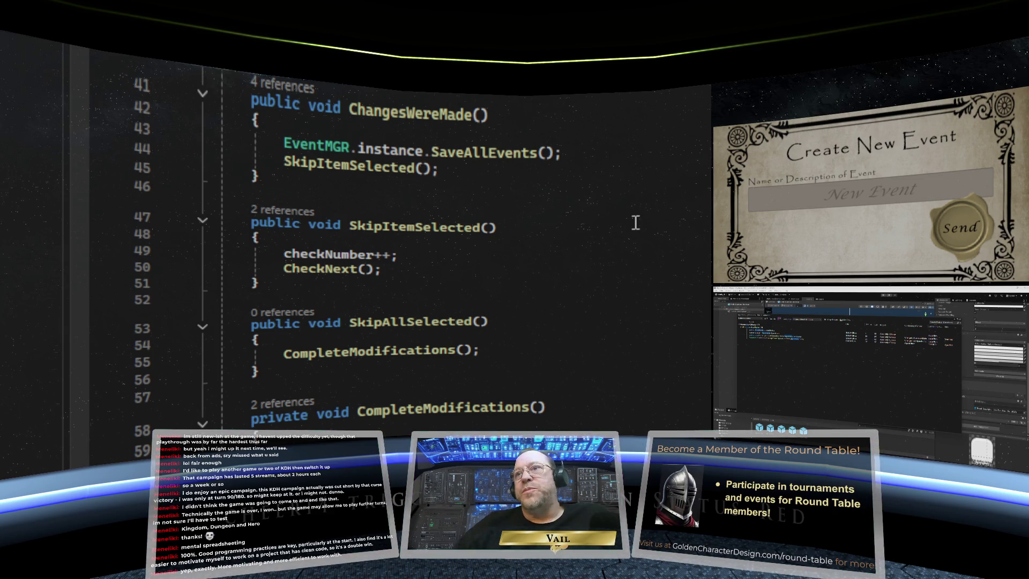
mouse_move(451, 225)
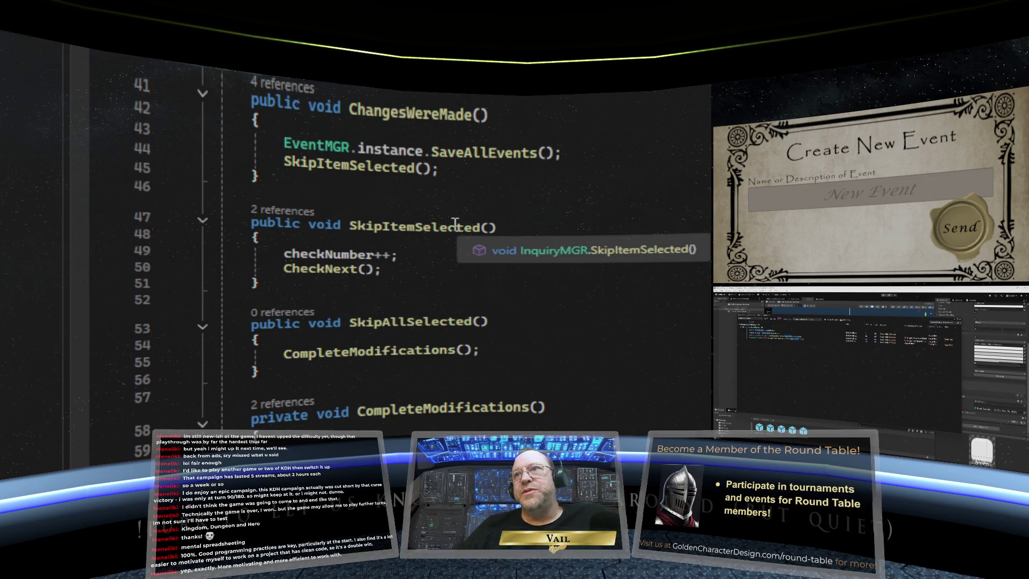
scroll(455, 222, up, 1)
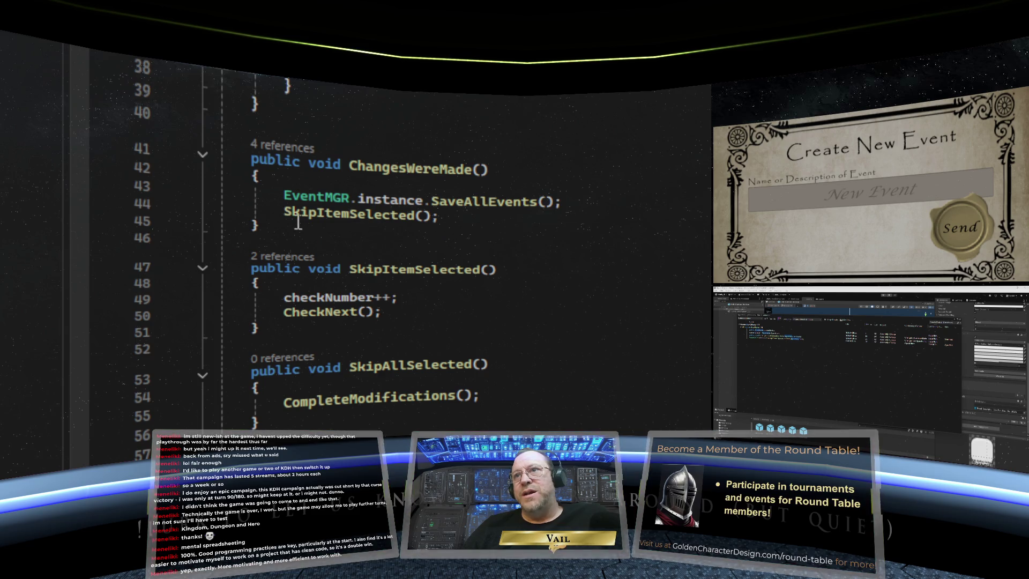
mouse_move(314, 221)
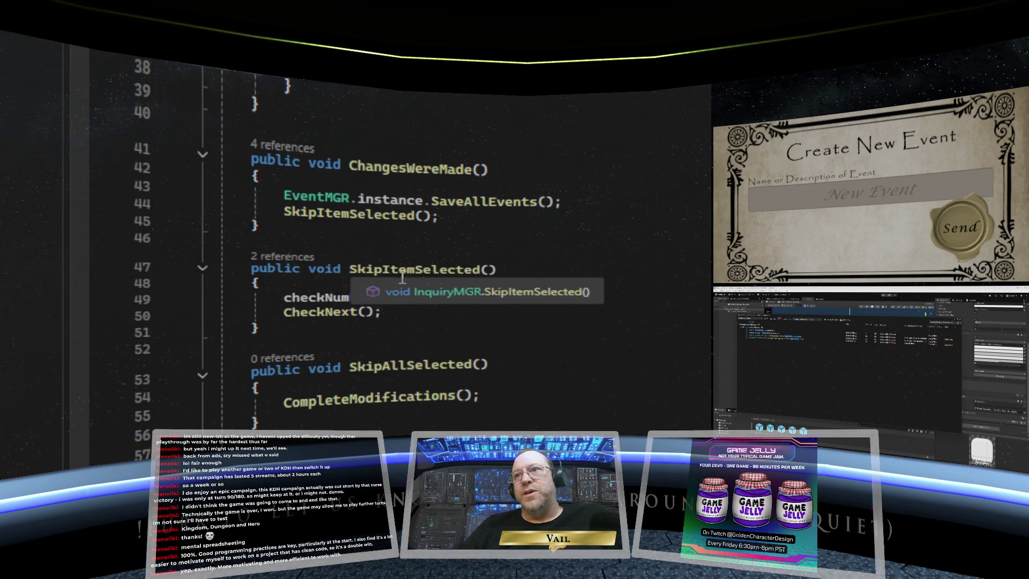
mouse_move(315, 298)
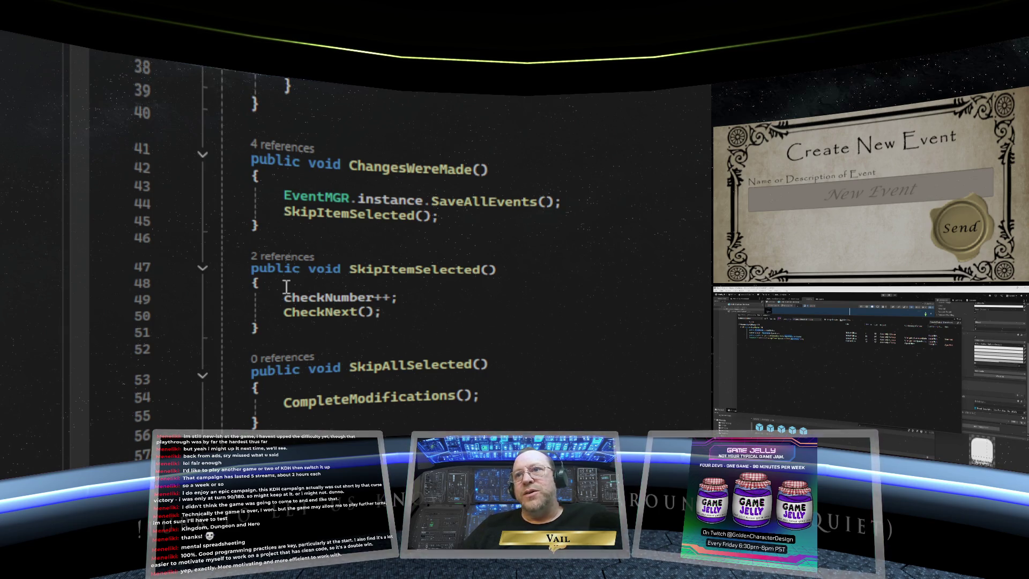
Open an indented line above checkNumber++ in SkipItemSelected and type 'if ('
click(321, 287)
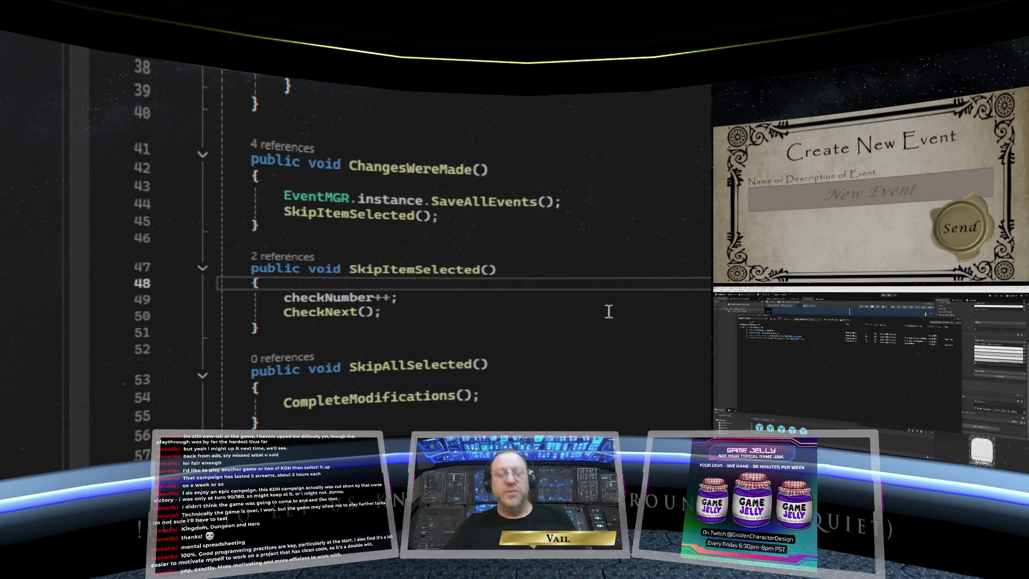
key(Return)
key(Return)
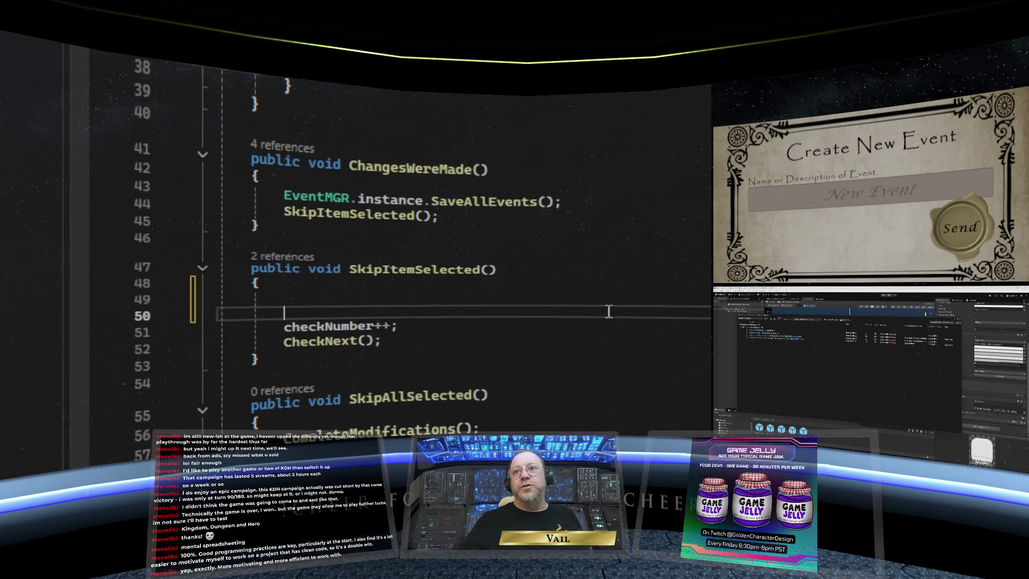
click(300, 301)
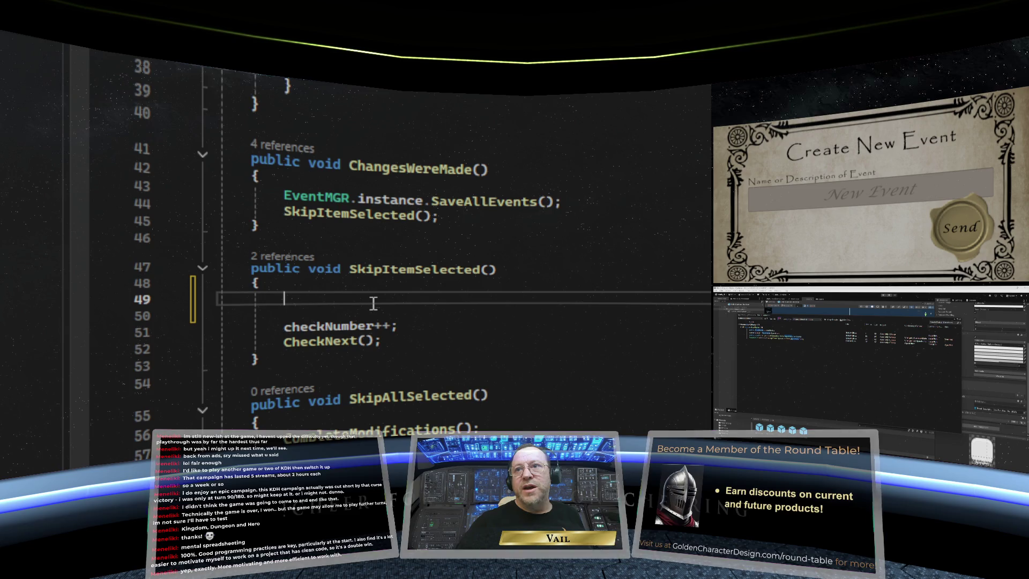
click(200, 301)
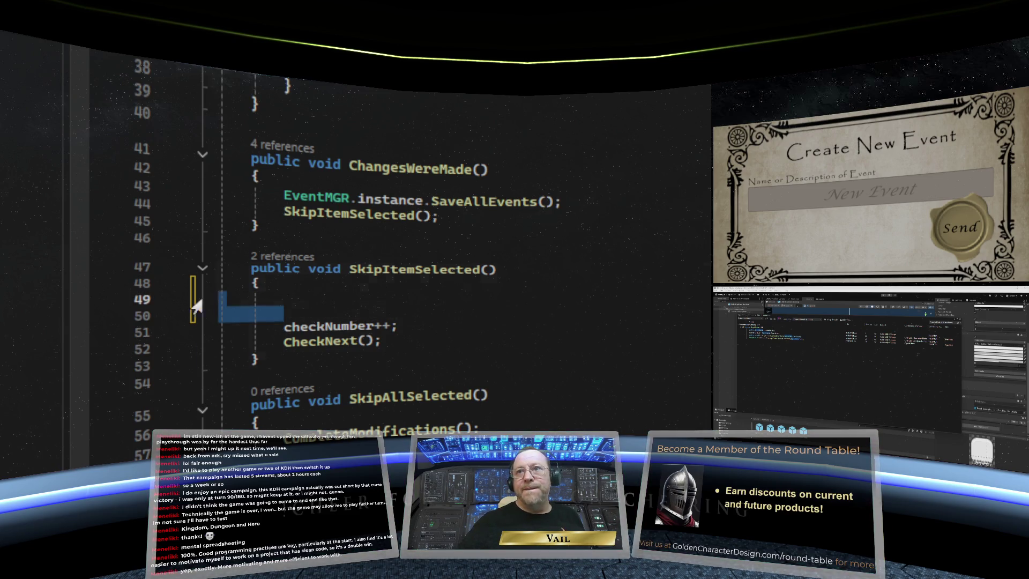
key(Delete)
key(Tab)
key(Tab)
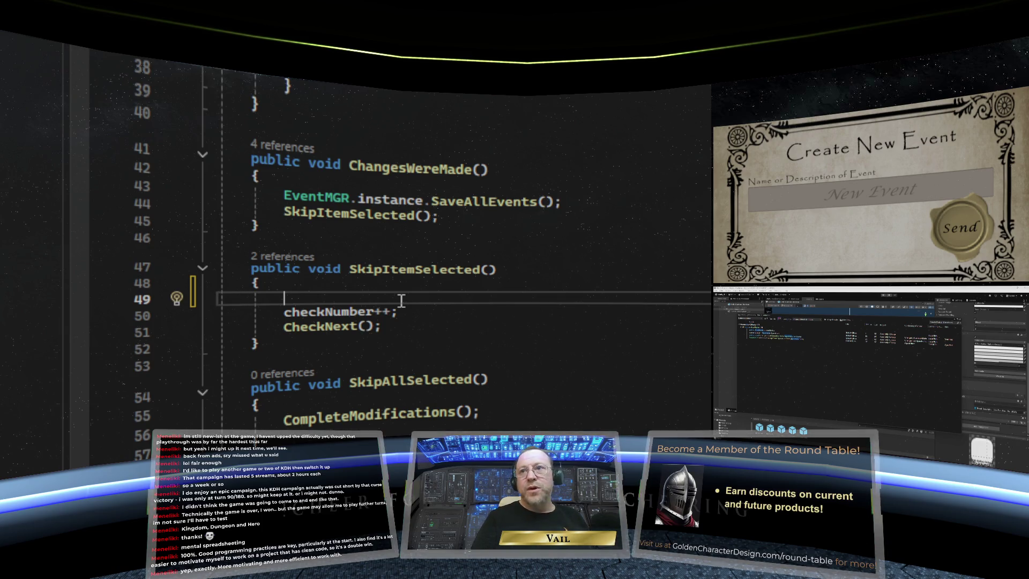
text(if ()
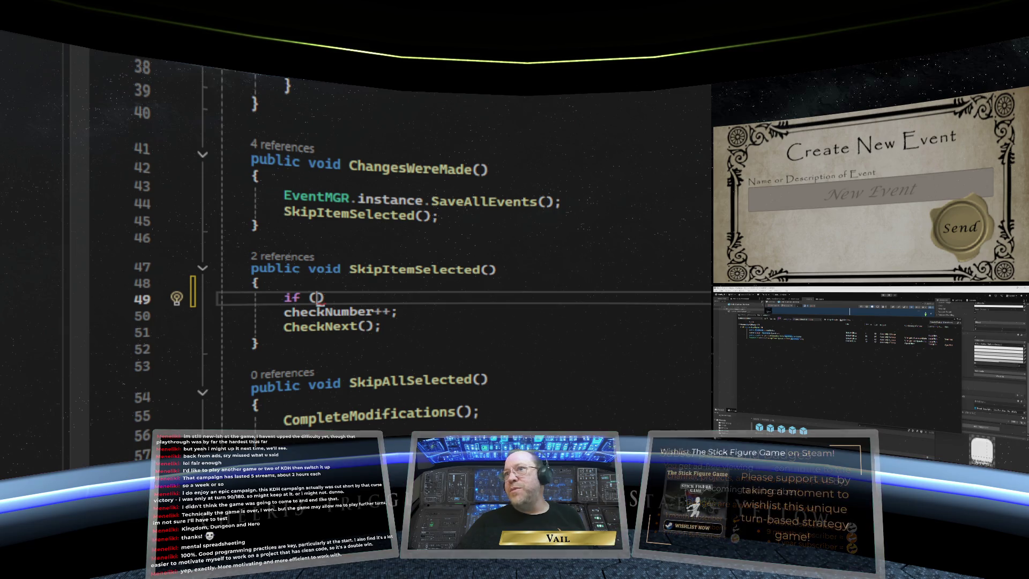
After checking StateMGR, complete the condition if (StateMGR.instance.currentState != AppState.Edit)
key(ctrl+Tab)
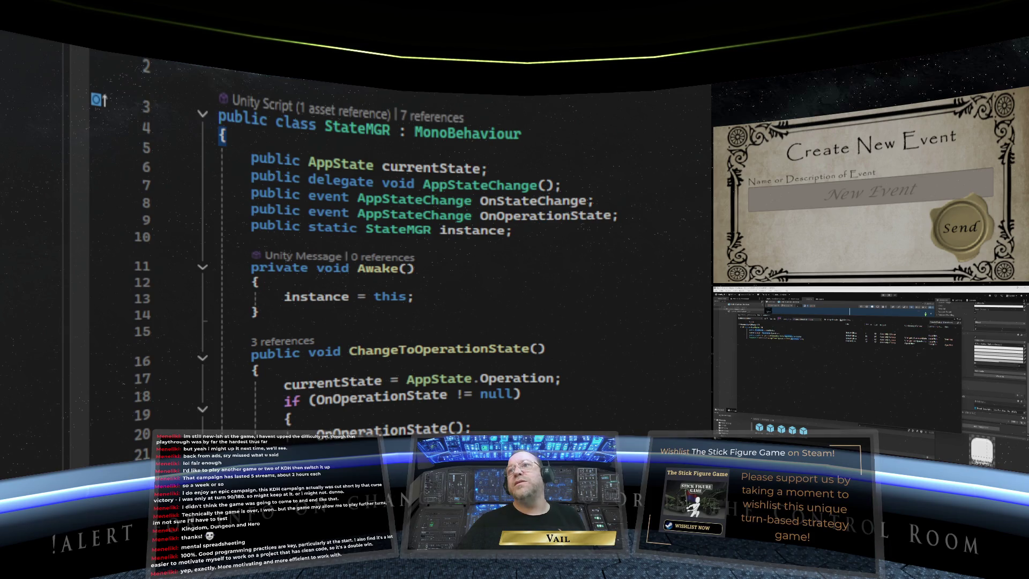
key(ctrl+Tab)
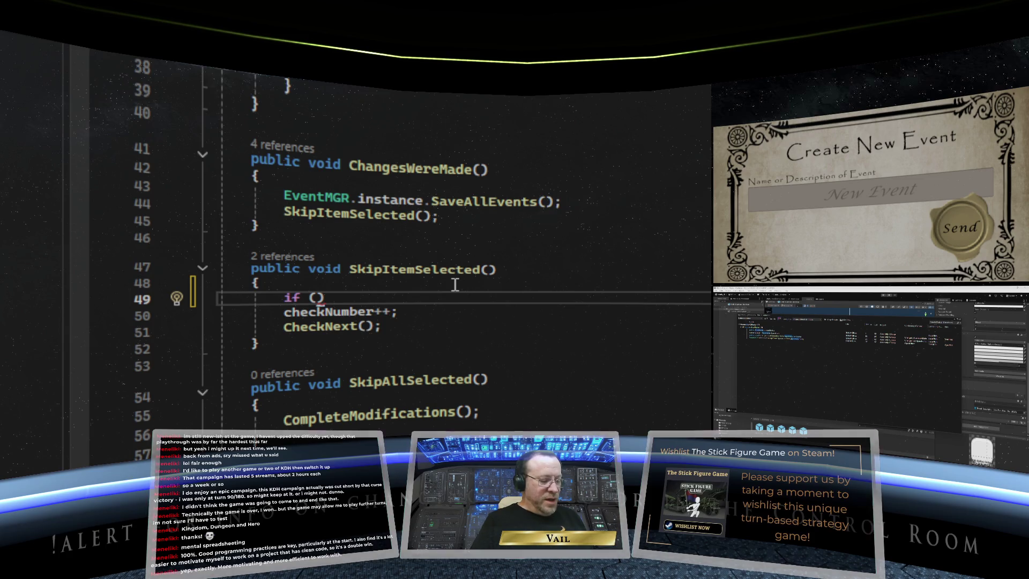
text(State)
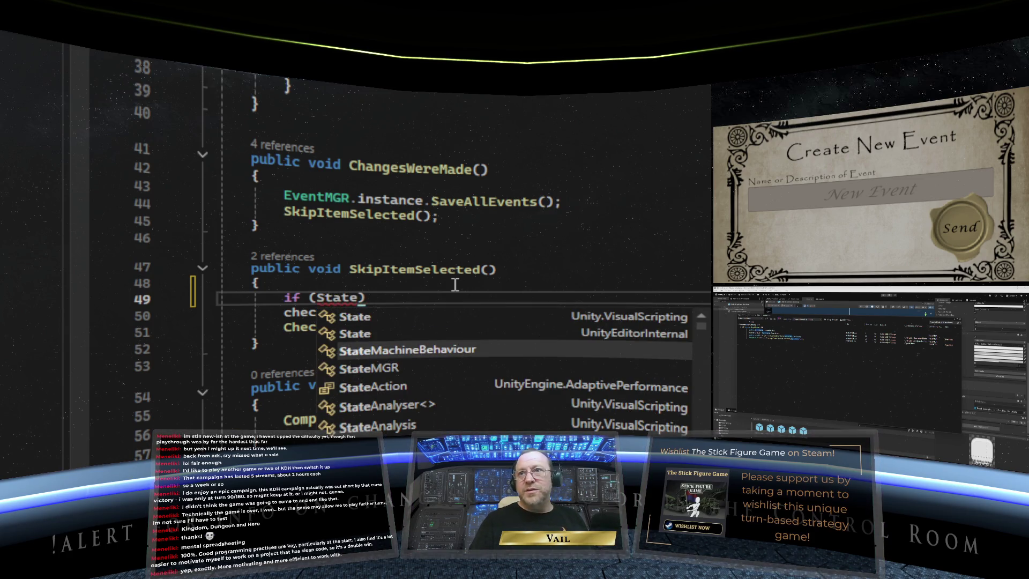
text(MGR)
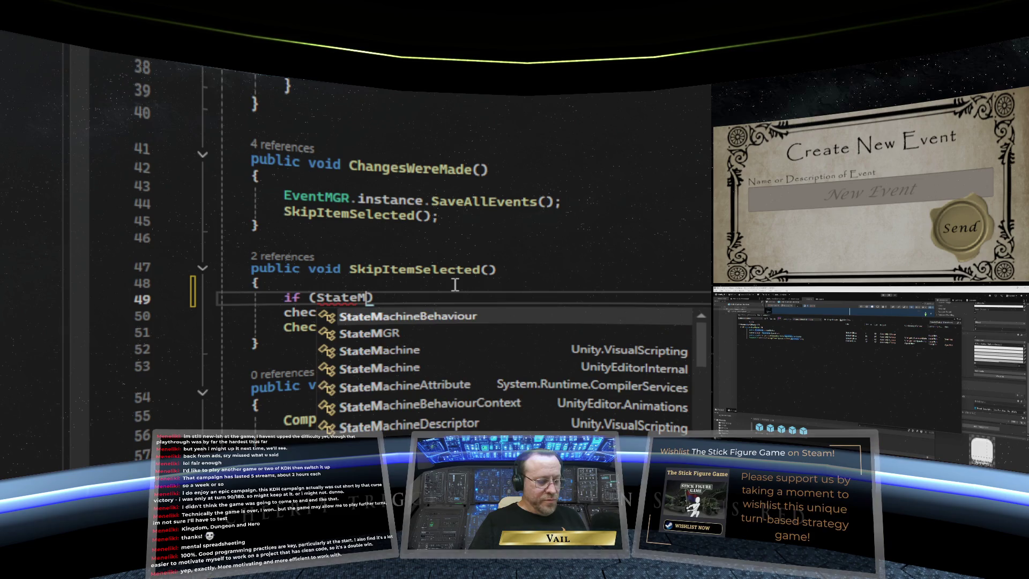
text(.insta)
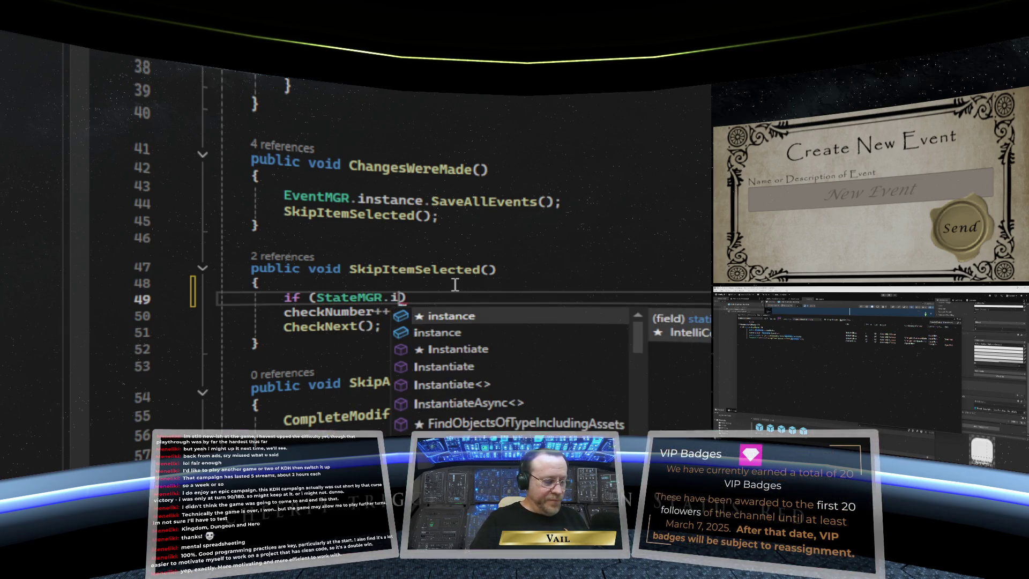
text(nce.c)
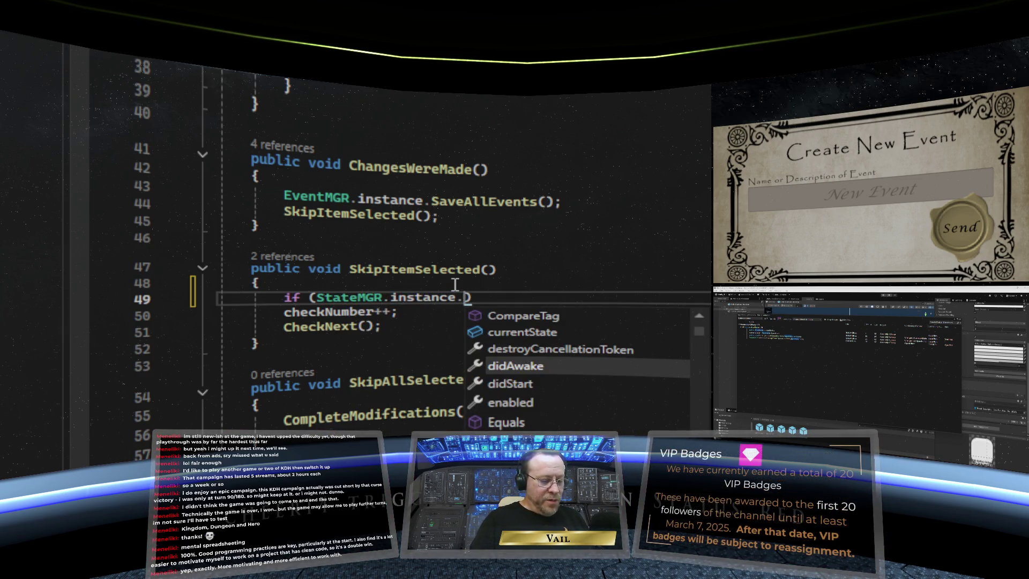
text(urrentSta)
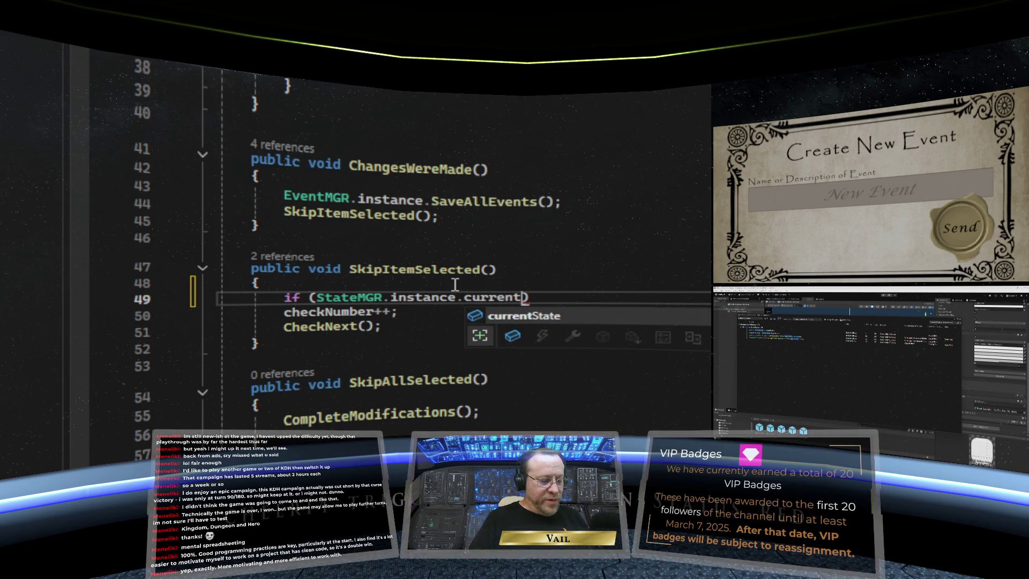
text(te ==)
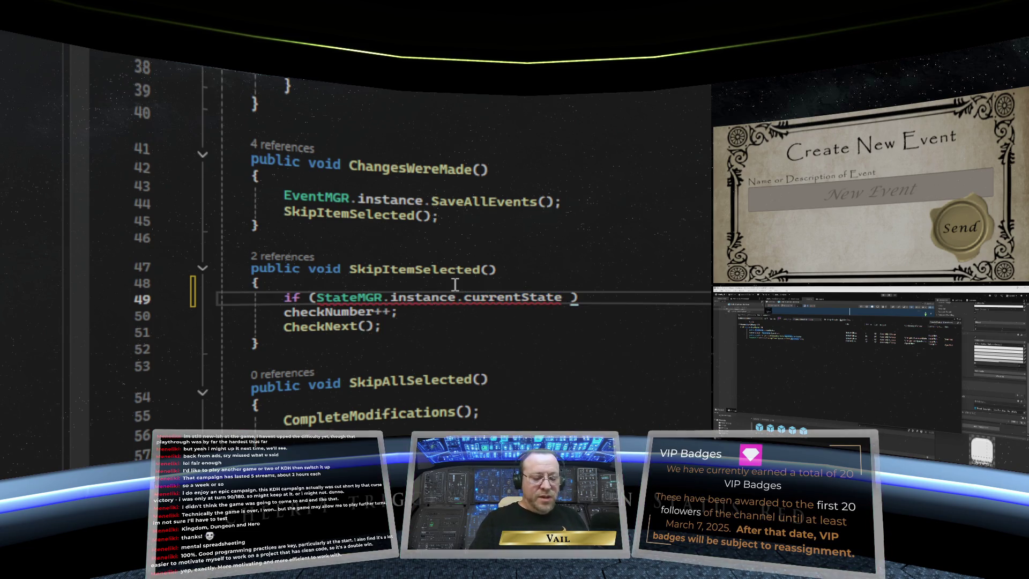
key(BackSpace)
key(BackSpace)
key(BackSpace)
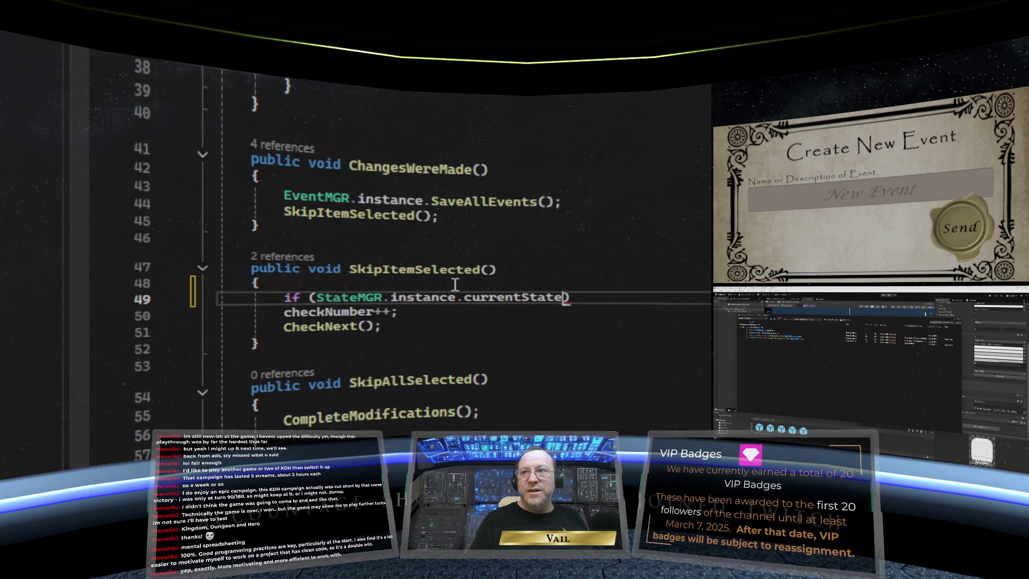
text() !=)
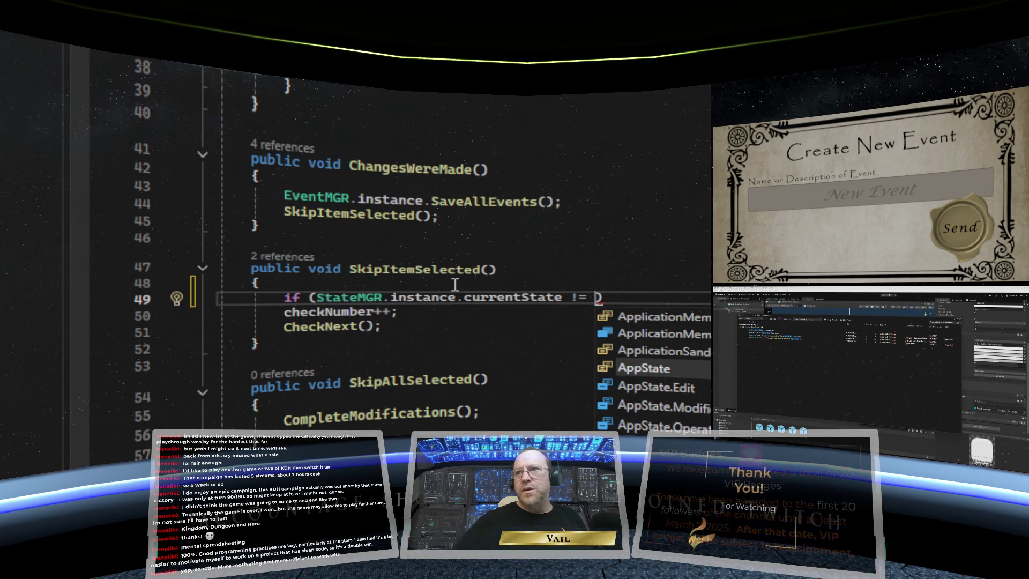
double_click(684, 383)
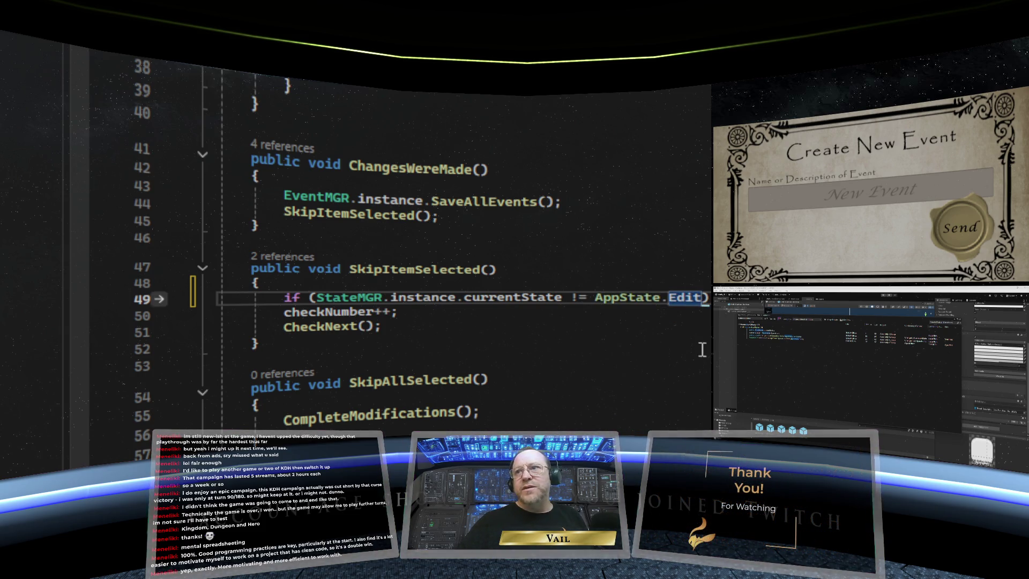
text())
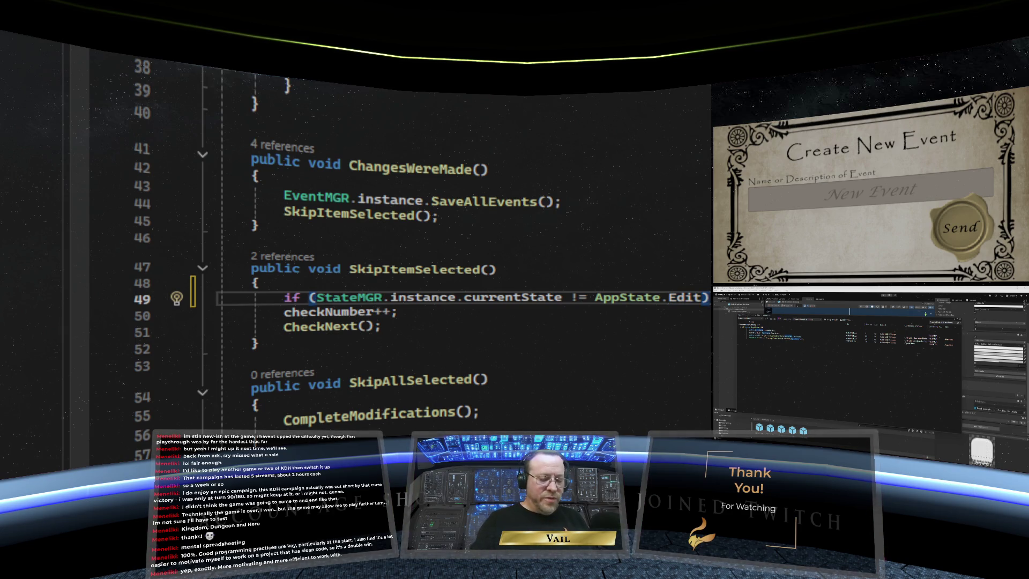
Wrap checkNumber++ and CheckNext() in braces under the new if statement
key(Return)
text({)
key(Return)
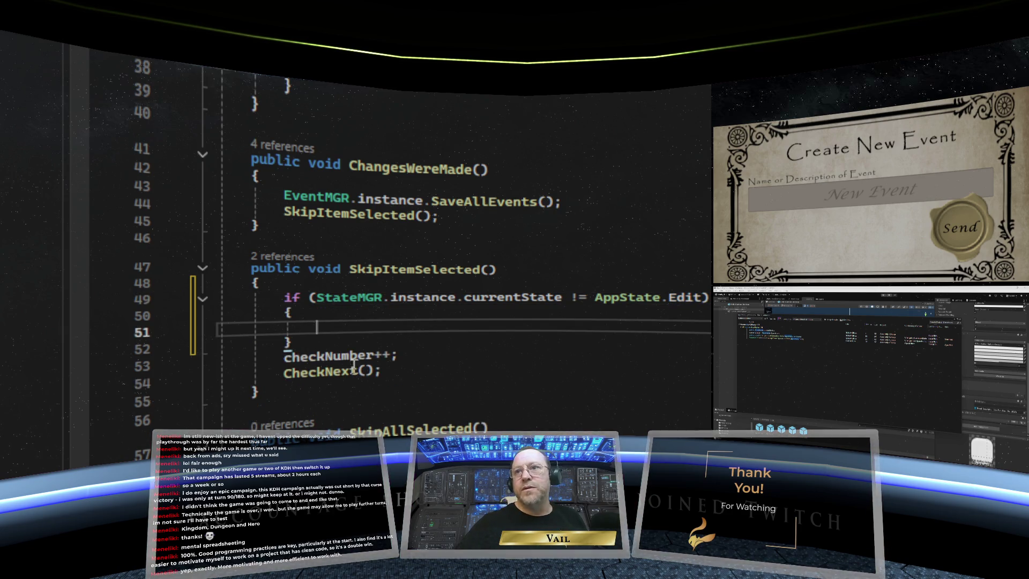
click(220, 330)
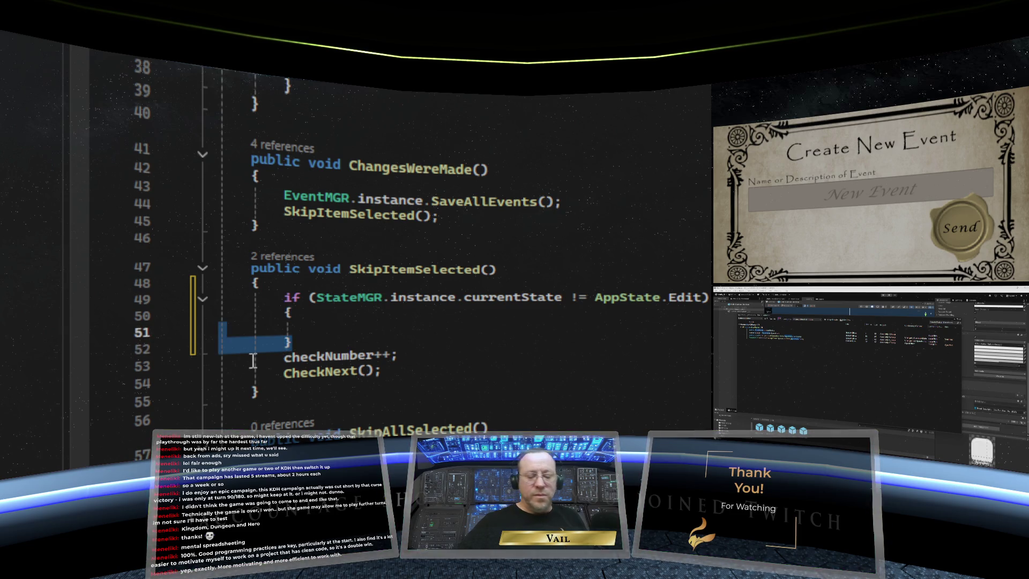
key(Delete)
key(BackSpace)
text(checkNumber++;)
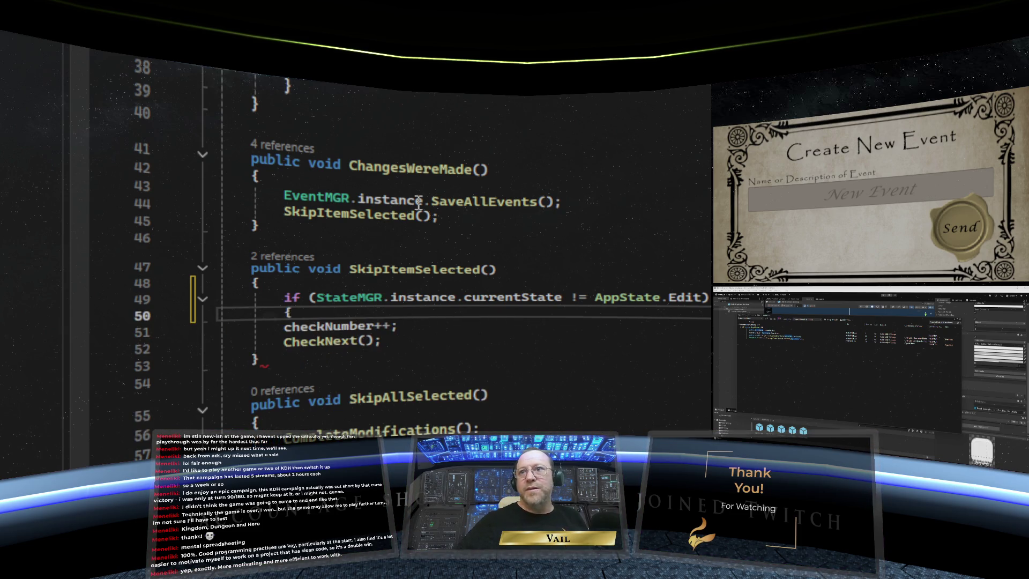
key(Down)
key(Down)
key(End)
key(Return)
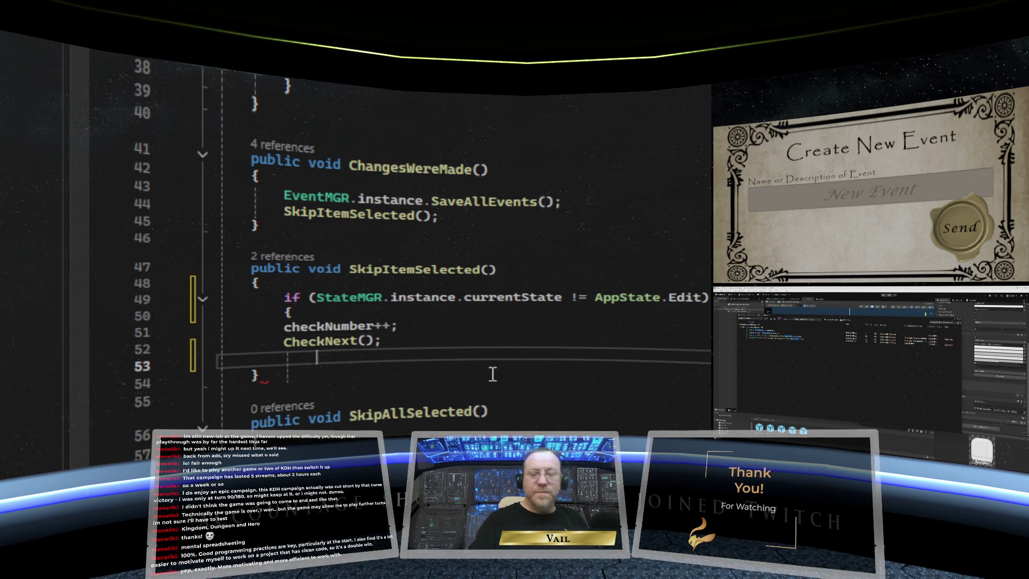
text(})
click(504, 341)
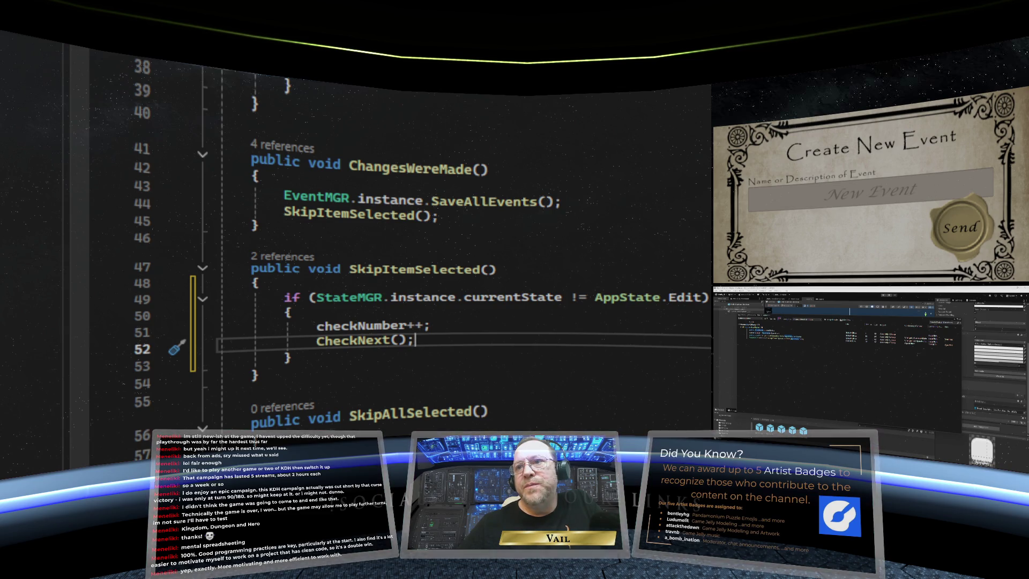
Look over the finished SkipItemSelected and save the script
scroll(461, 241, down, 4)
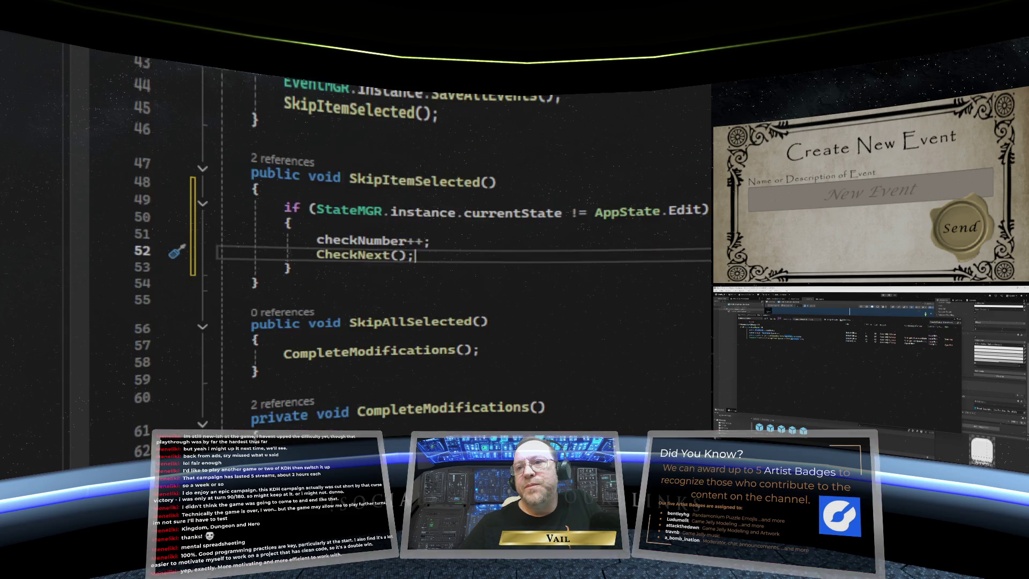
scroll(461, 241, up, 4)
scroll(461, 242, down, 2)
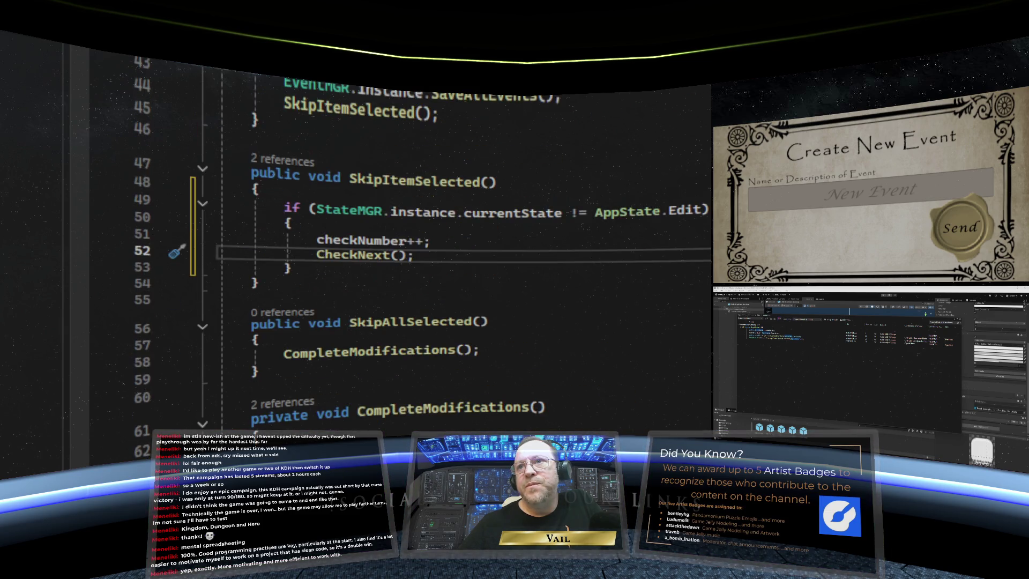
scroll(461, 242, up, 1)
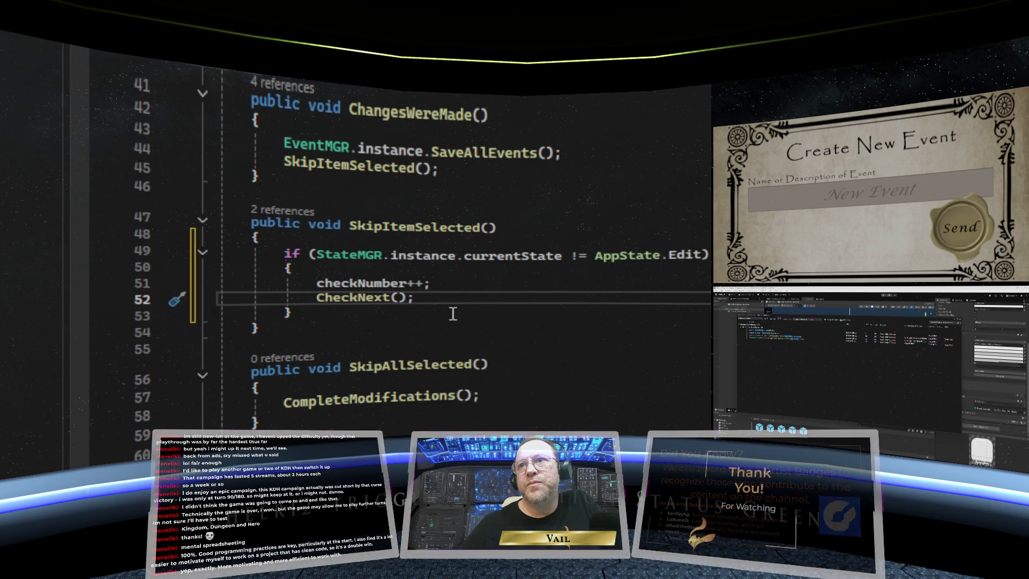
scroll(453, 314, down, 1)
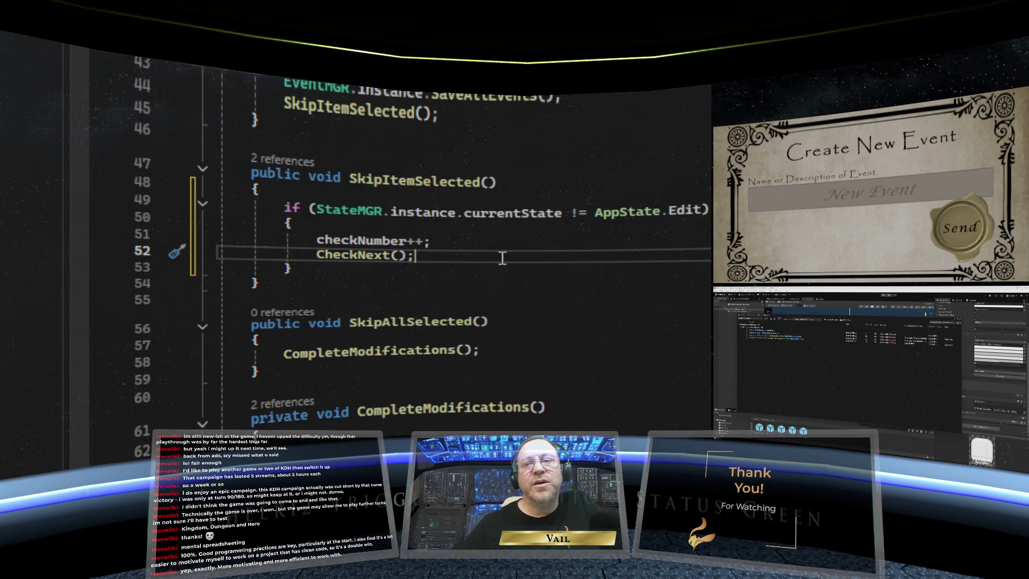
key(ctrl+s)
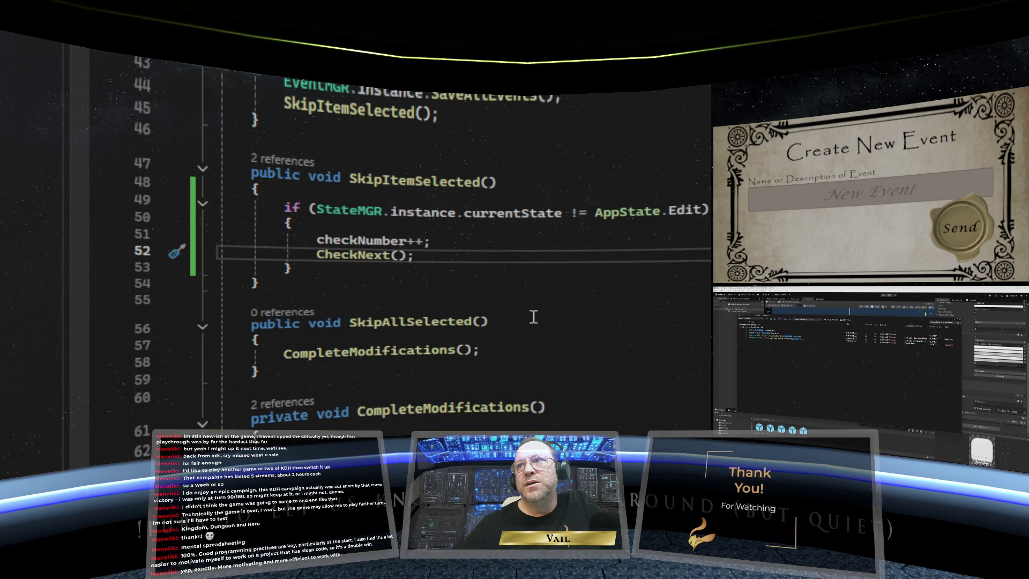
scroll(534, 316, up, 2)
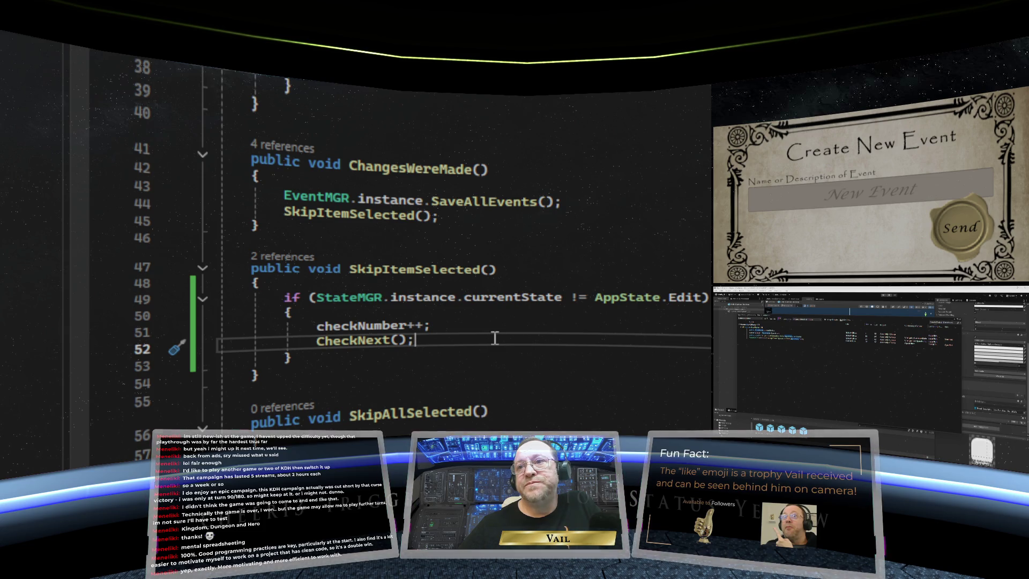
scroll(495, 338, down, 3)
scroll(495, 338, up, 3)
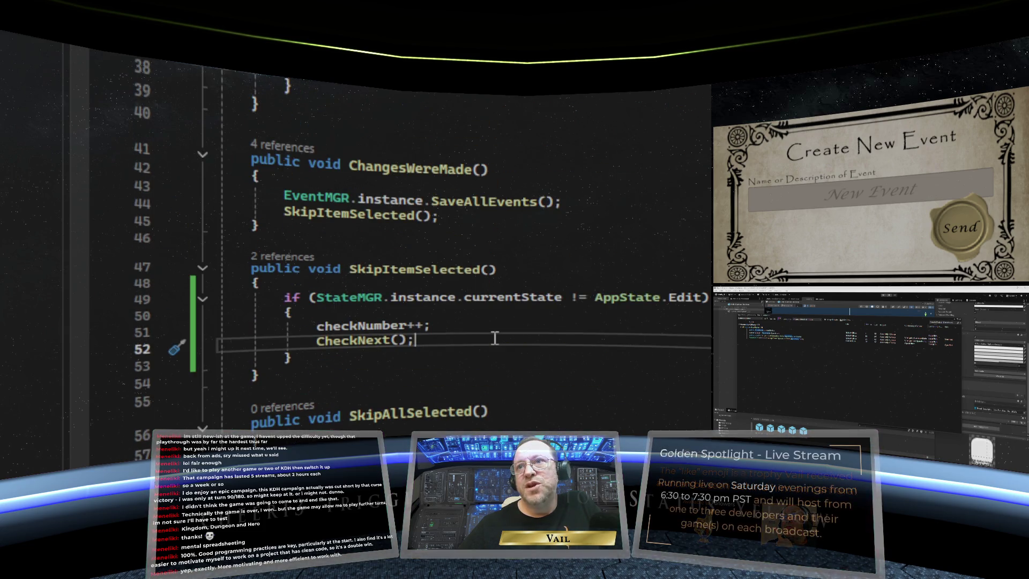
scroll(494, 338, up, 7)
scroll(495, 338, down, 3)
scroll(494, 338, down, 10)
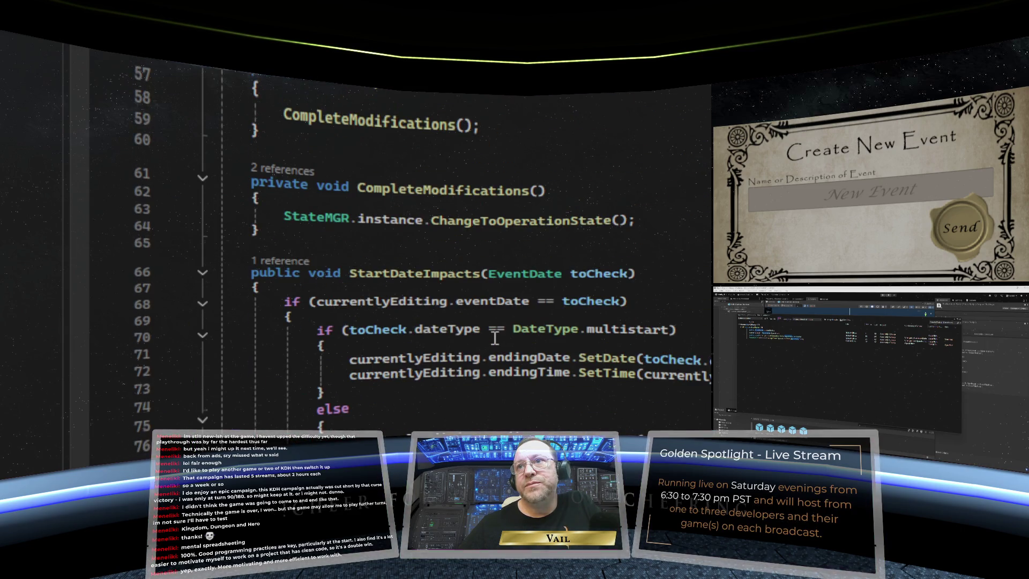
scroll(495, 338, up, 18)
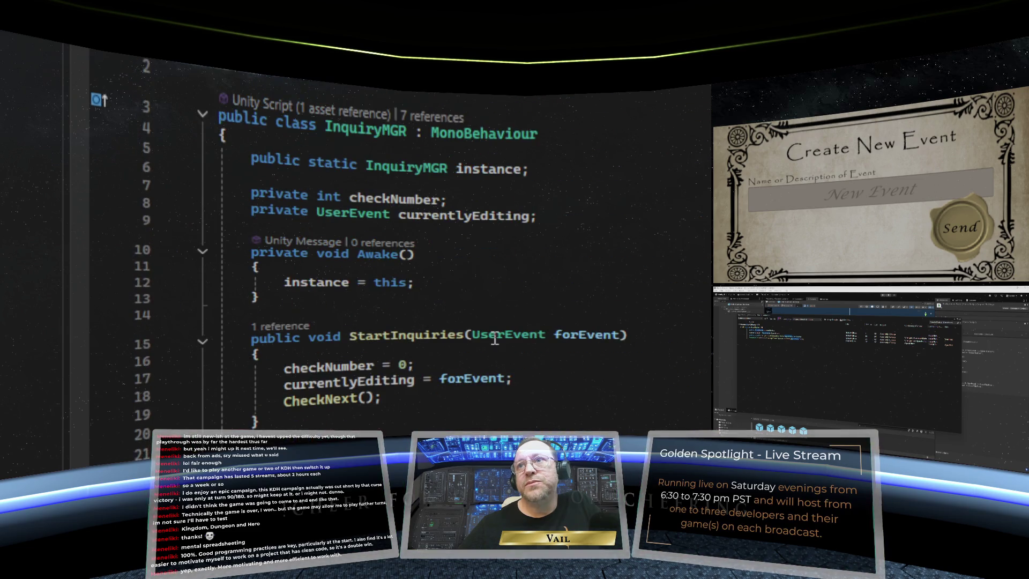
scroll(485, 235, down, 11)
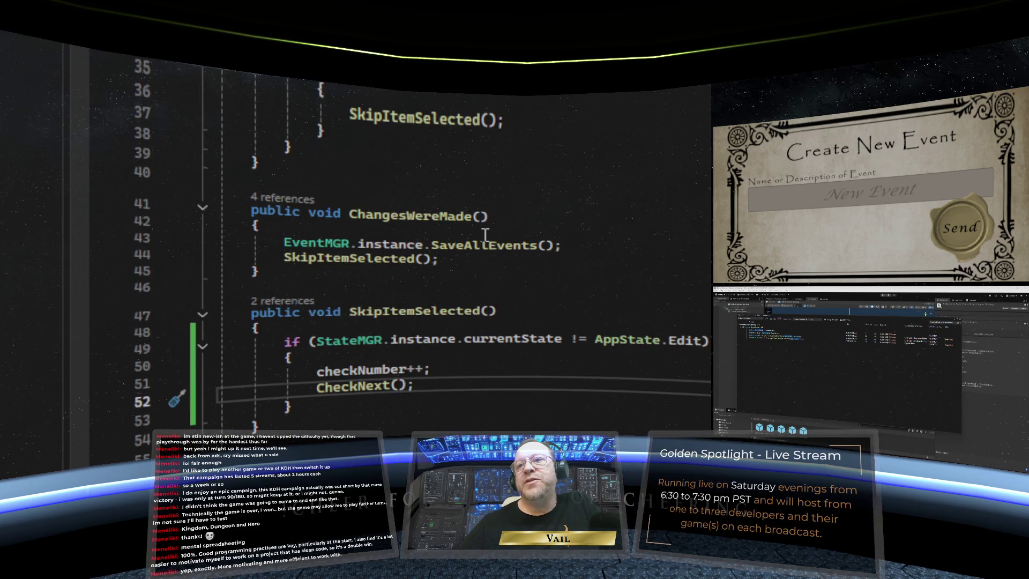
scroll(485, 235, up, 4)
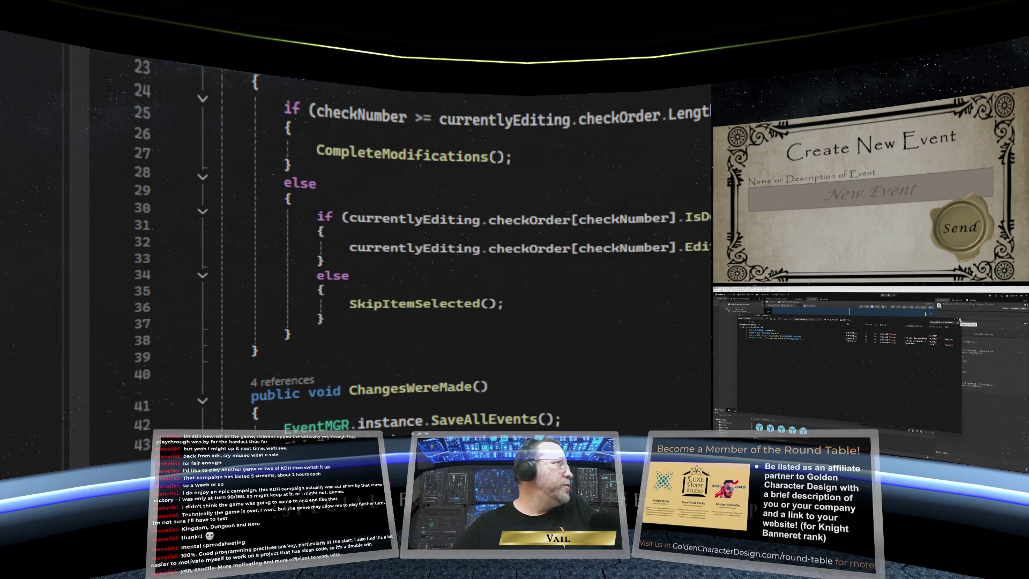
click(960, 321)
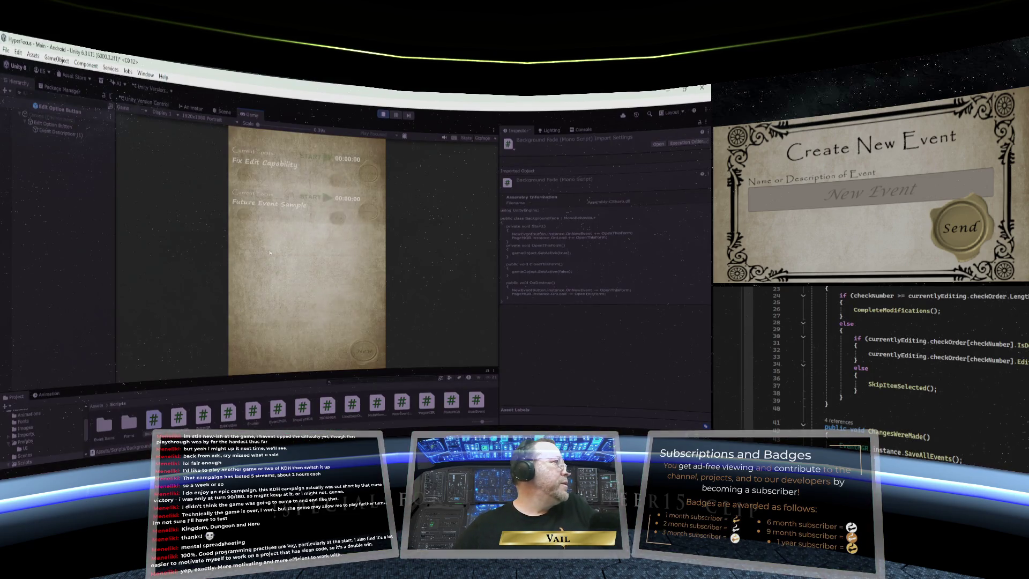
Maximize the Game view, edit the Fix Edit Capability event, and show the Console's errors
right_click(250, 121)
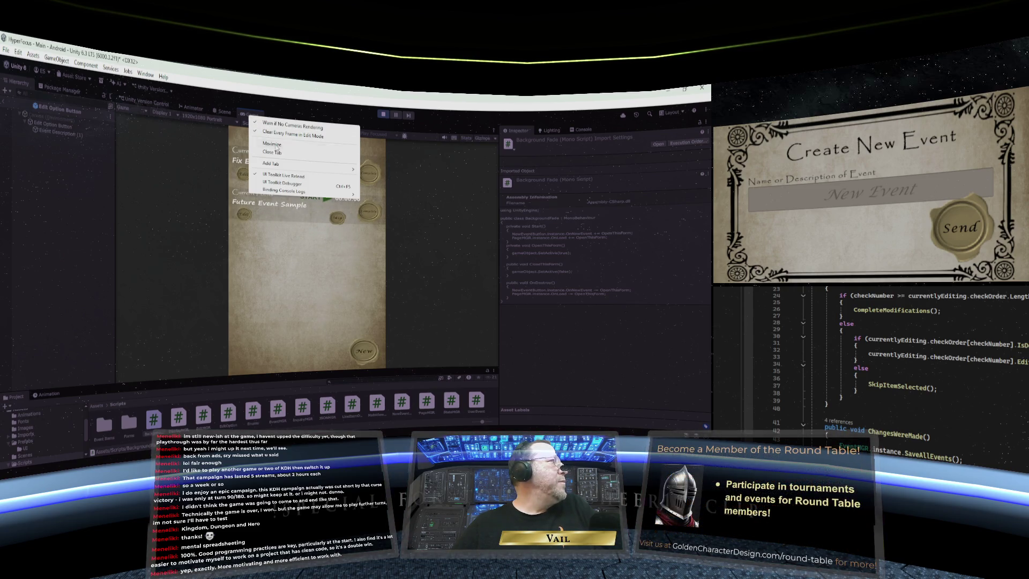
click(275, 144)
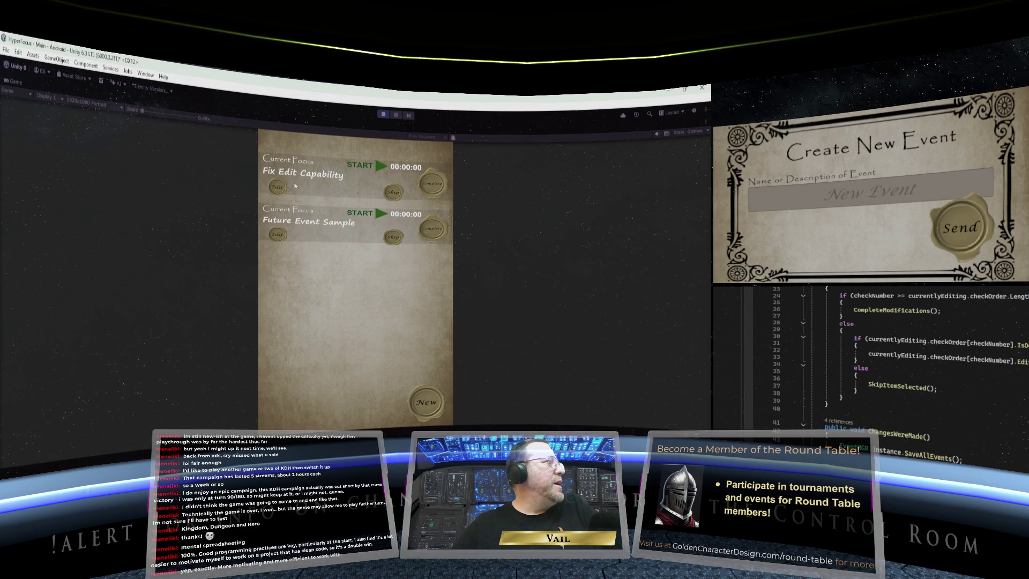
click(278, 188)
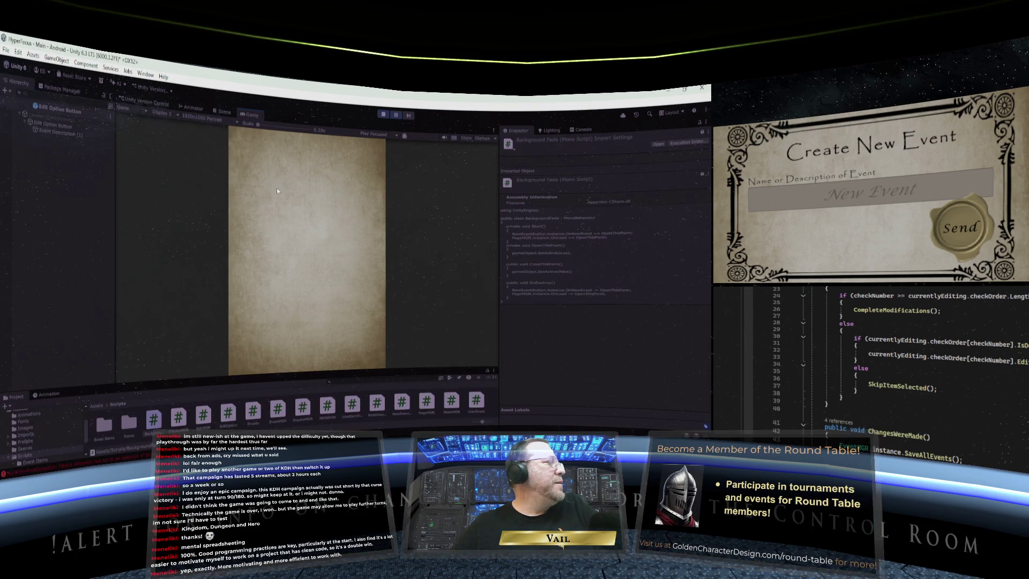
click(582, 129)
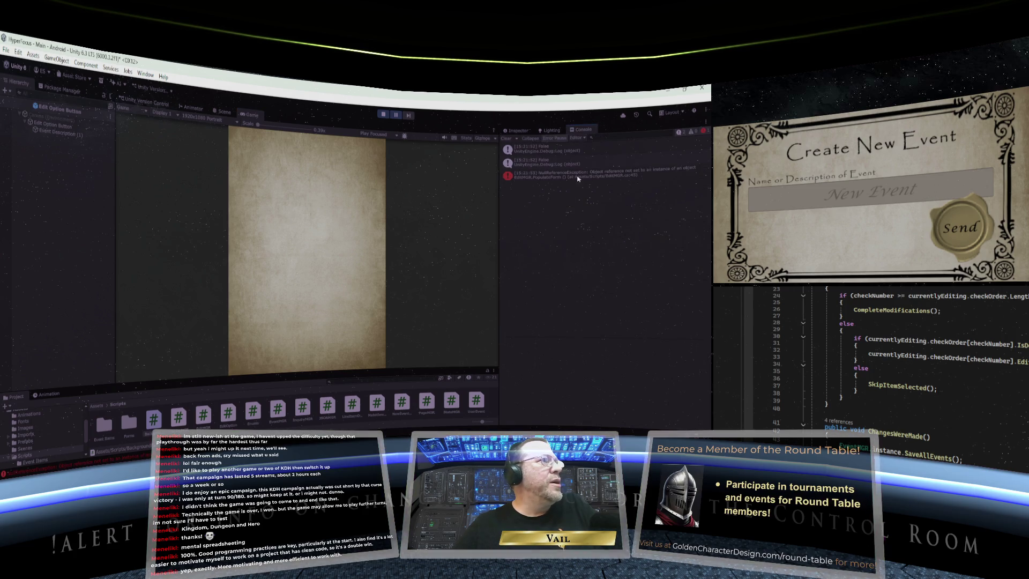
Select the NullReferenceException entry to read its stack trace from EditMGR.PopulateForm
click(577, 176)
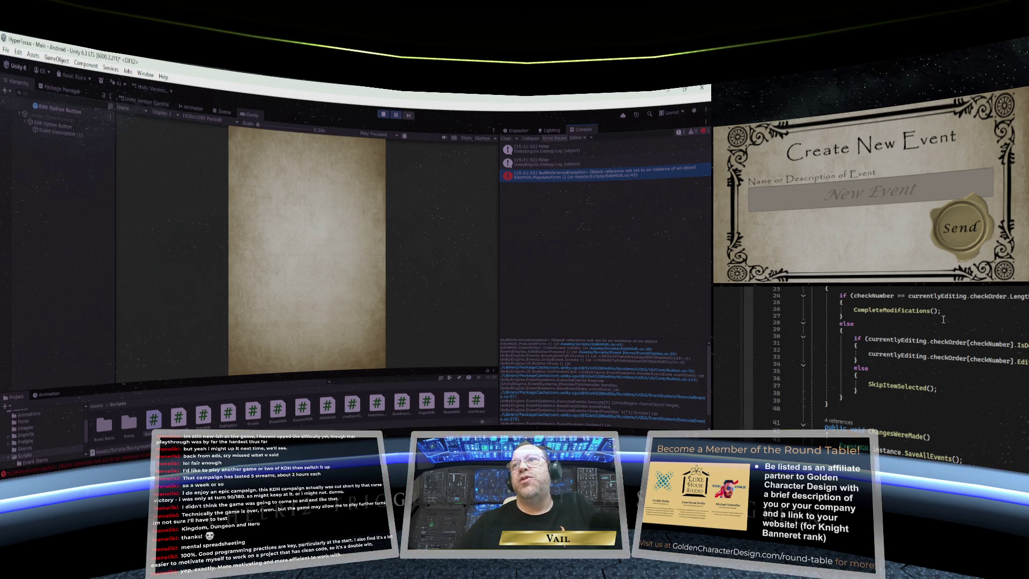
scroll(944, 320, up, 7)
scroll(944, 320, down, 4)
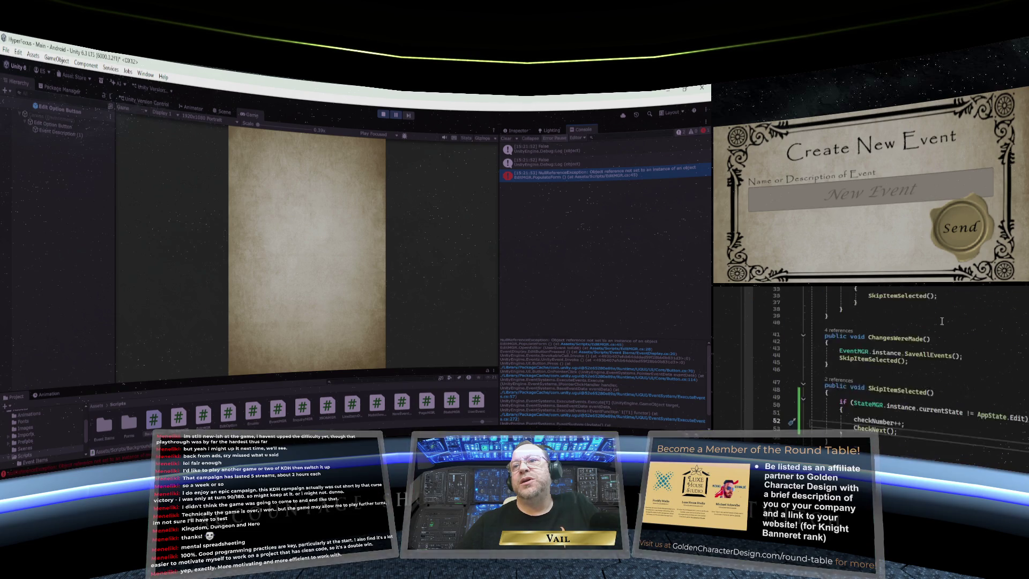
scroll(942, 321, up, 4)
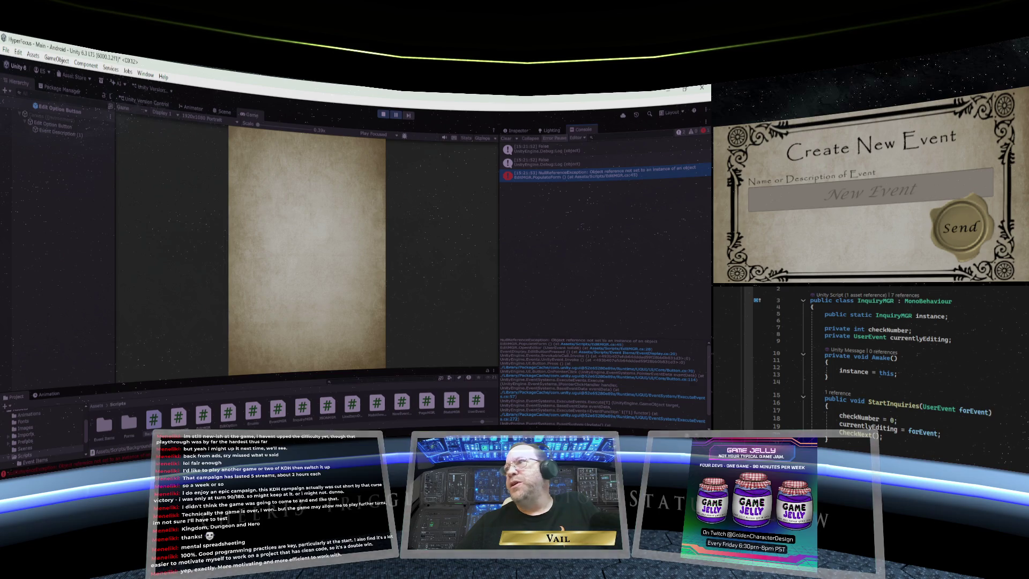
Review the UserEvent class and the EventDate data class
key(ctrl+Tab)
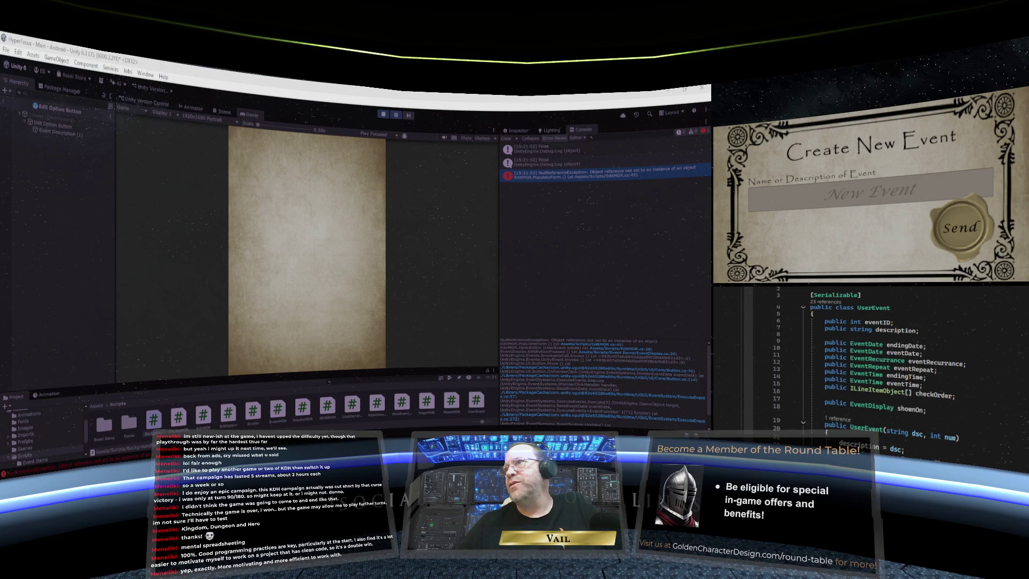
key(F12)
scroll(884, 365, up, 4)
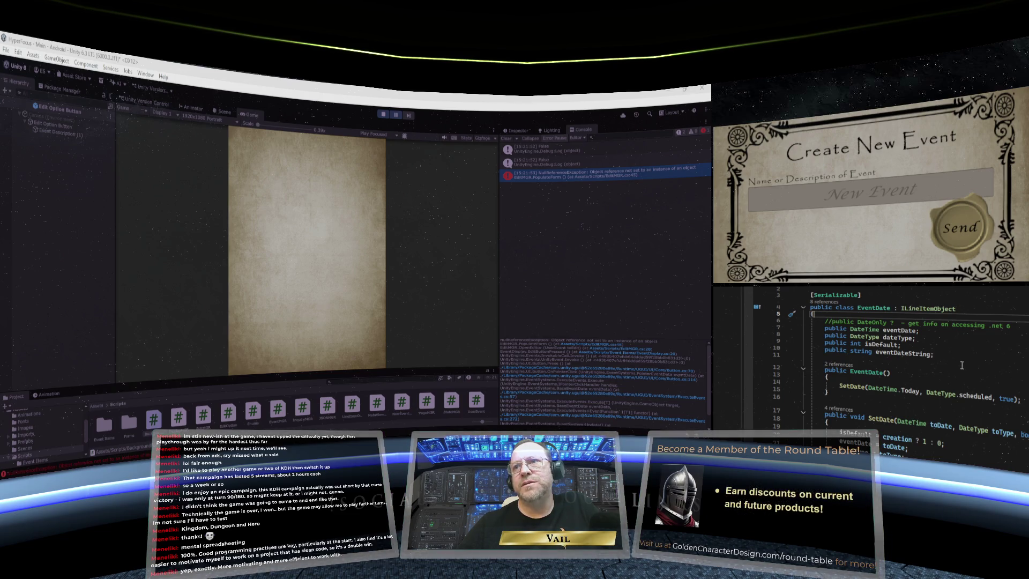
scroll(962, 365, down, 5)
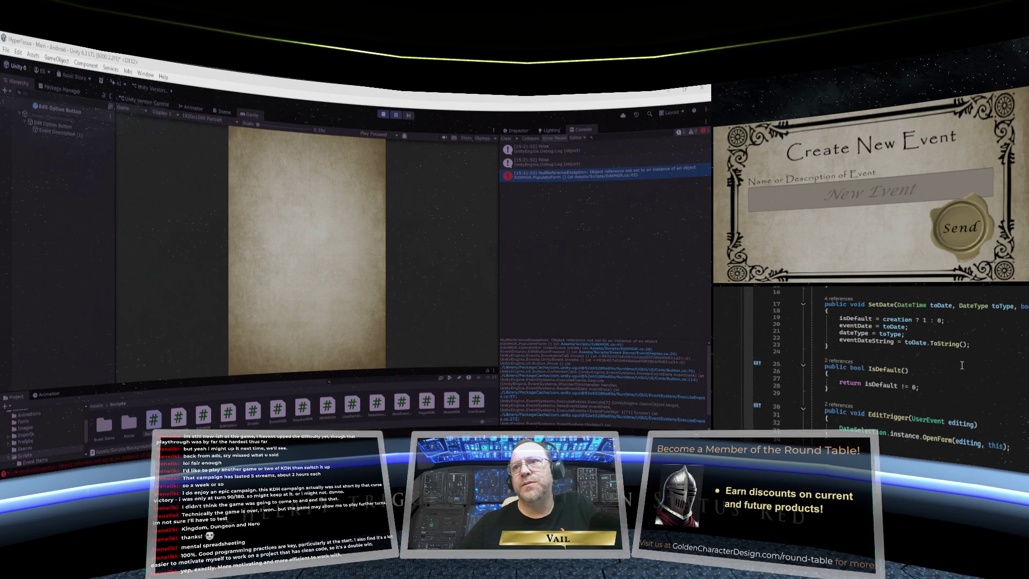
scroll(963, 365, up, 5)
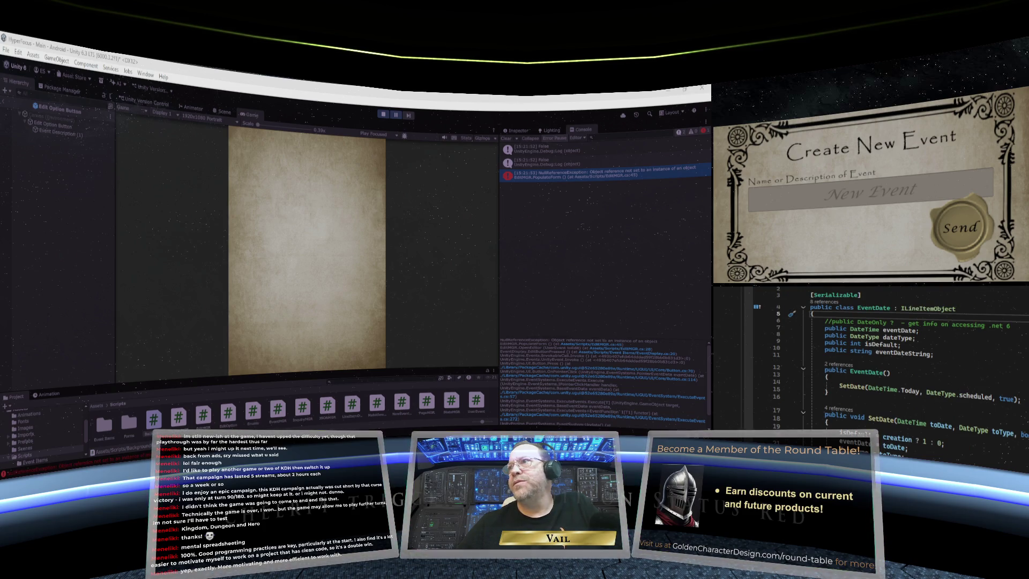
Review the EventRecurrance and EventTime classes, returning to UserEvent
key(ctrl+Tab)
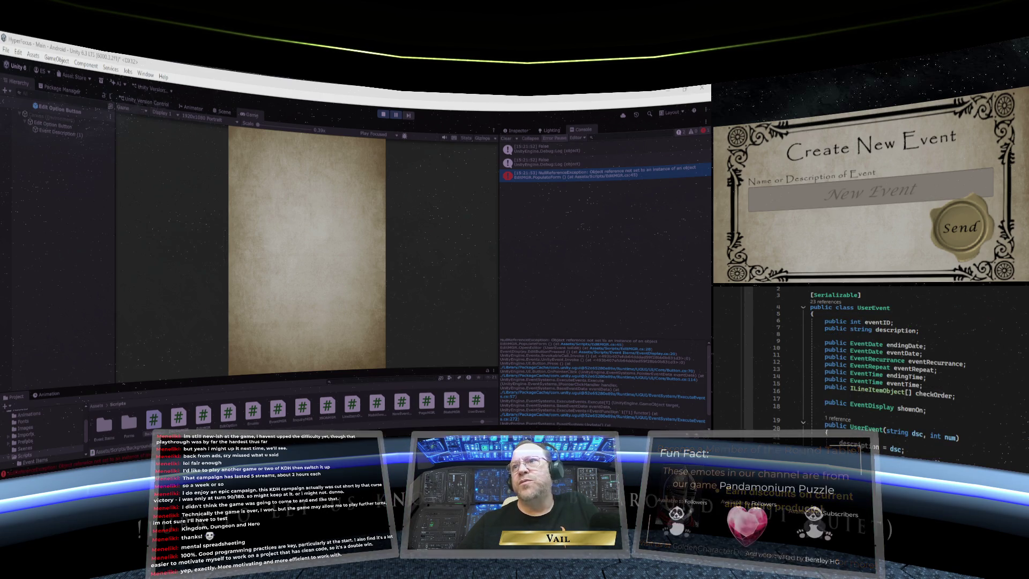
key(ctrl+Tab)
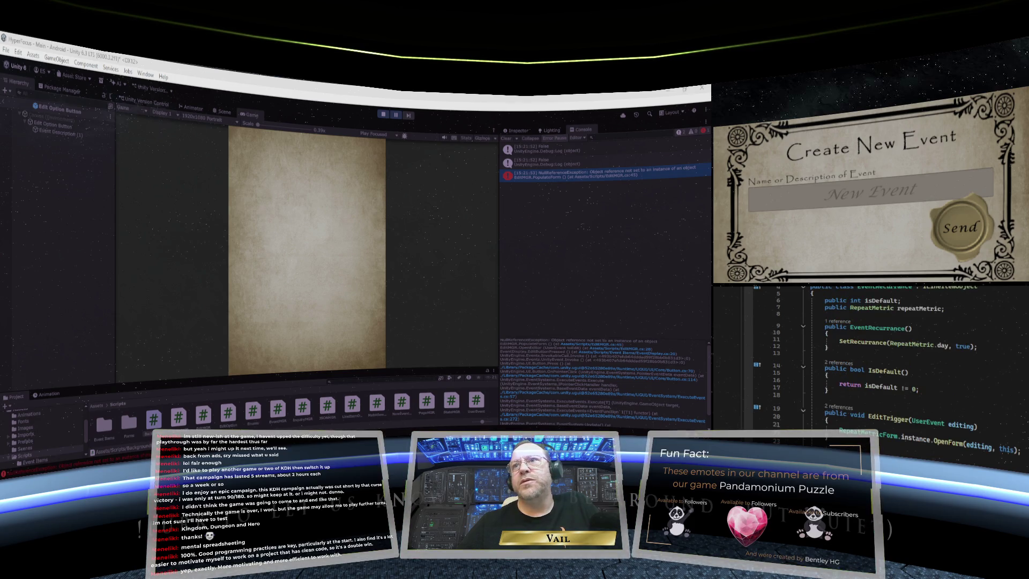
scroll(887, 372, up, 1)
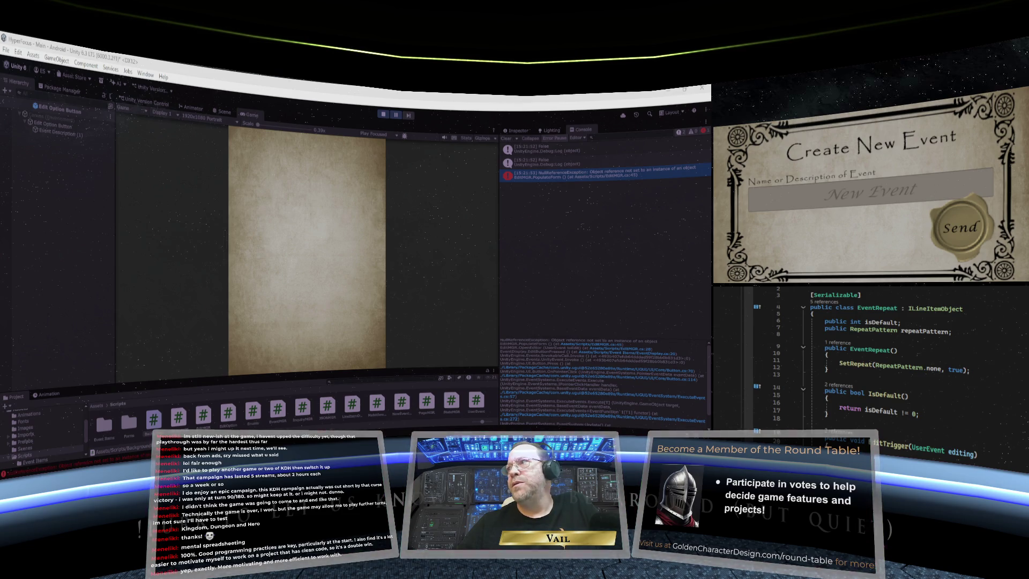
key(F12)
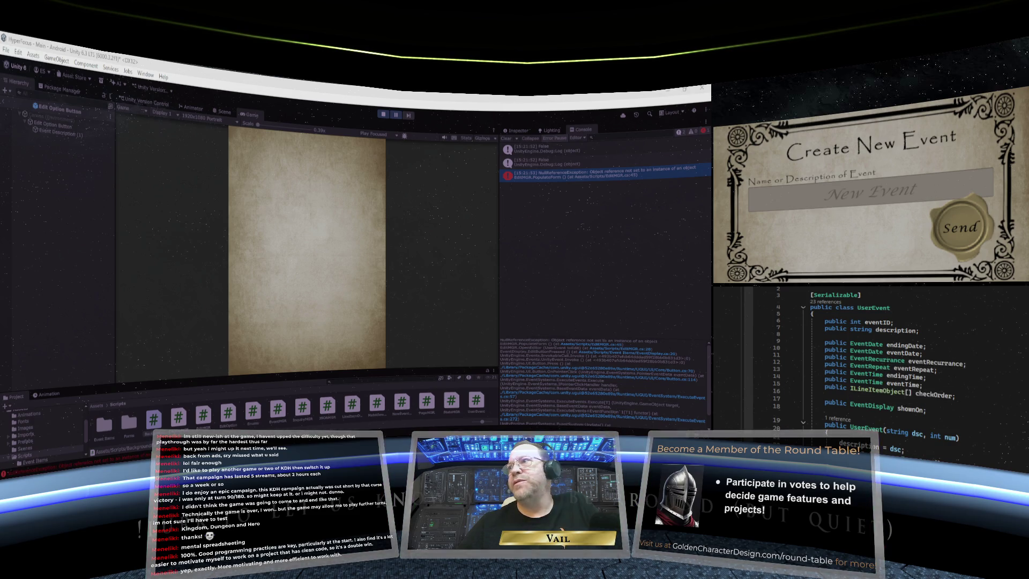
key(F12)
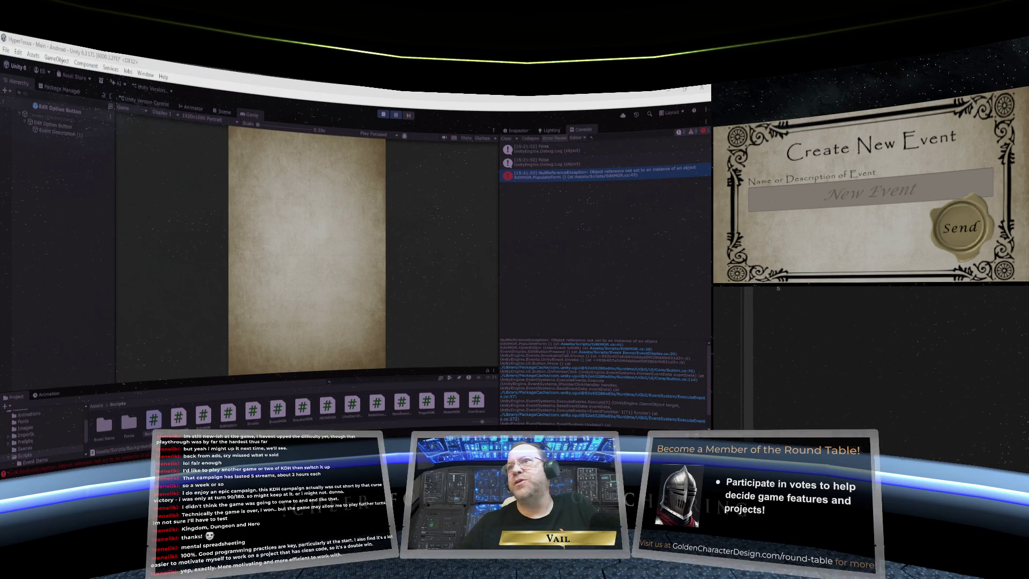
scroll(938, 341, up, 1)
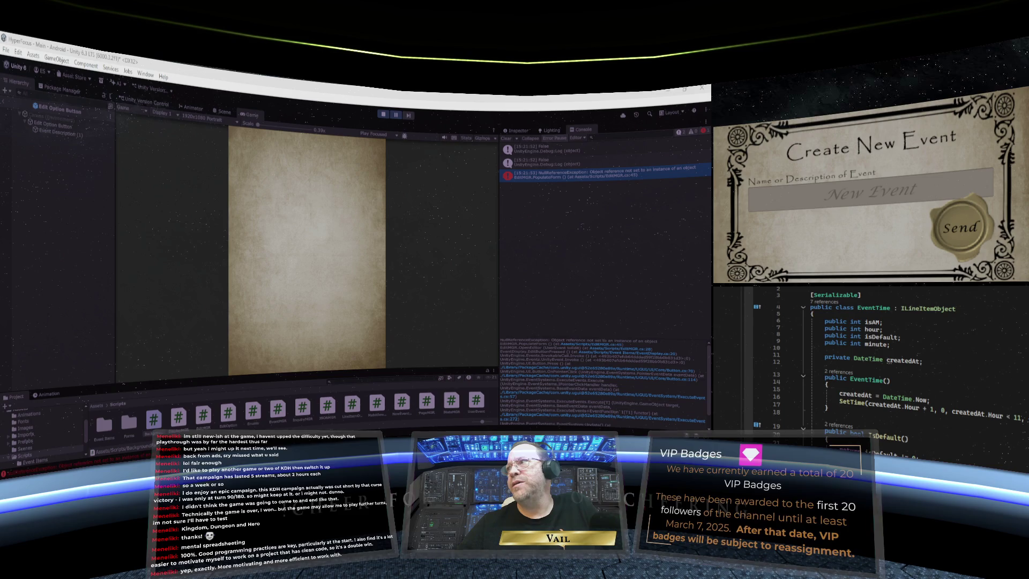
key(ctrl+Tab)
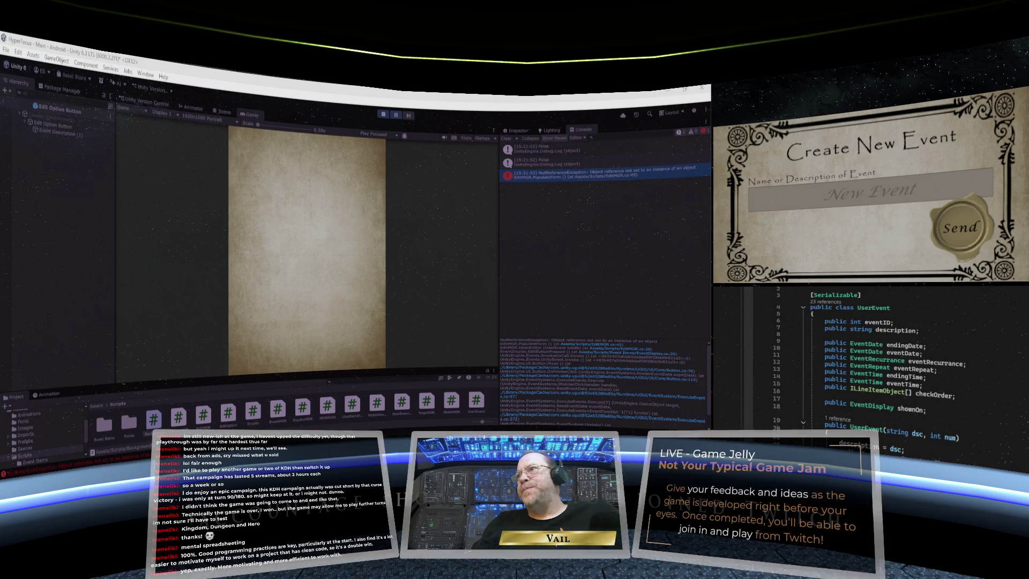
Switch the code editor to the EventMGR script
key(ctrl+Tab)
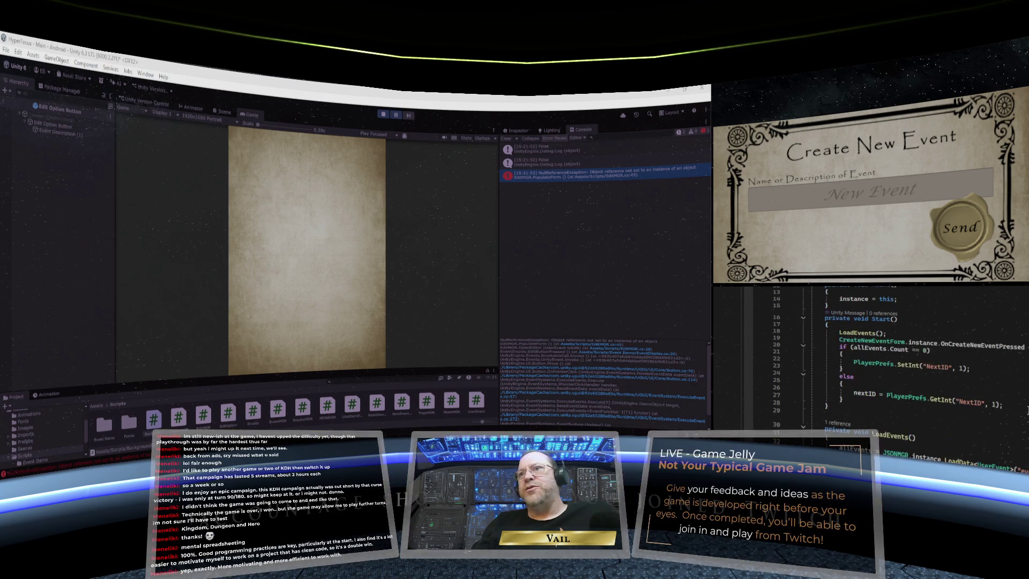
Review EventMGR's LoadEvents code, then go to the UserEvent class definition
key(ctrl+Tab)
scroll(902, 396, down, 2)
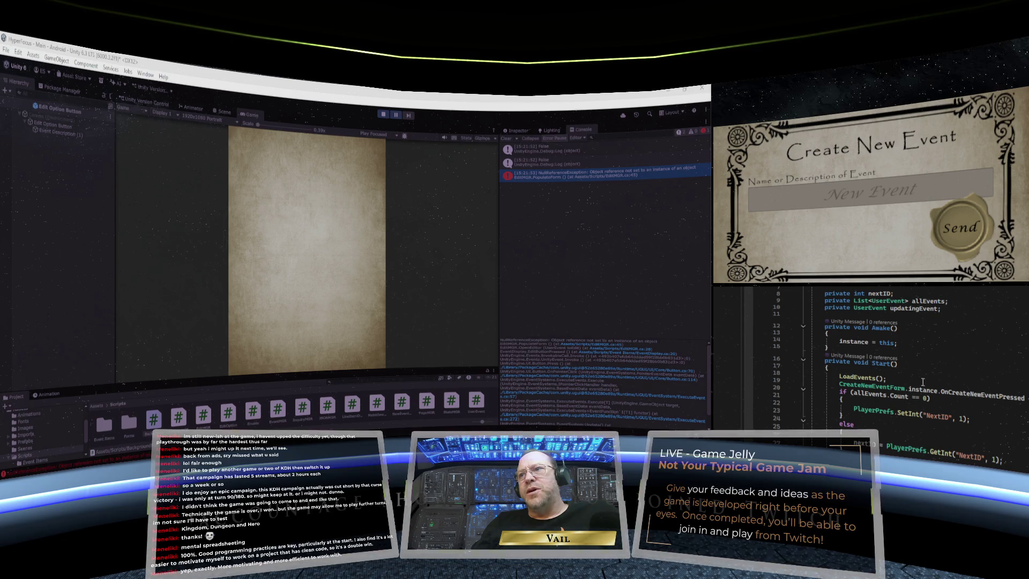
scroll(923, 382, down, 5)
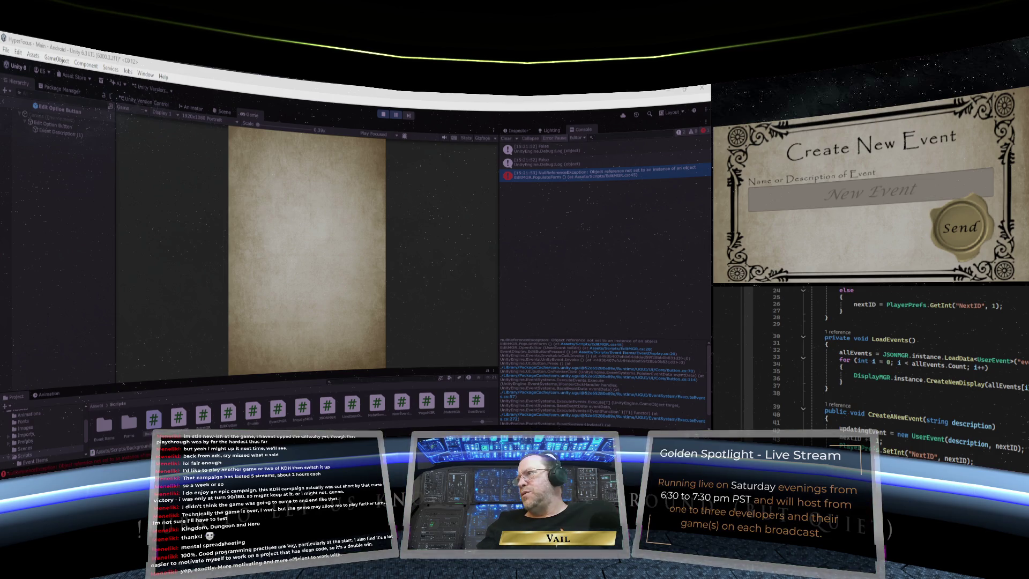
key(F12)
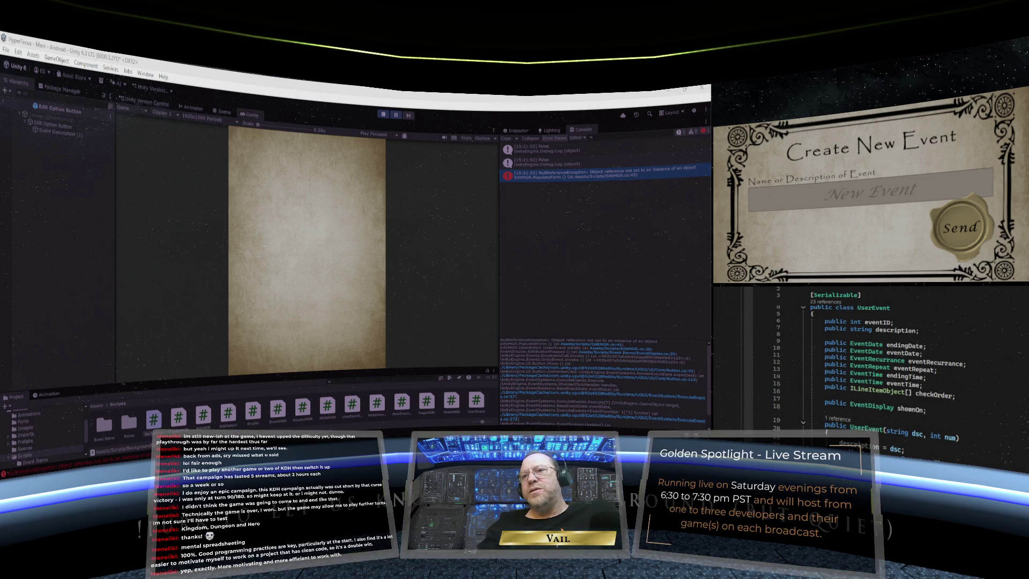
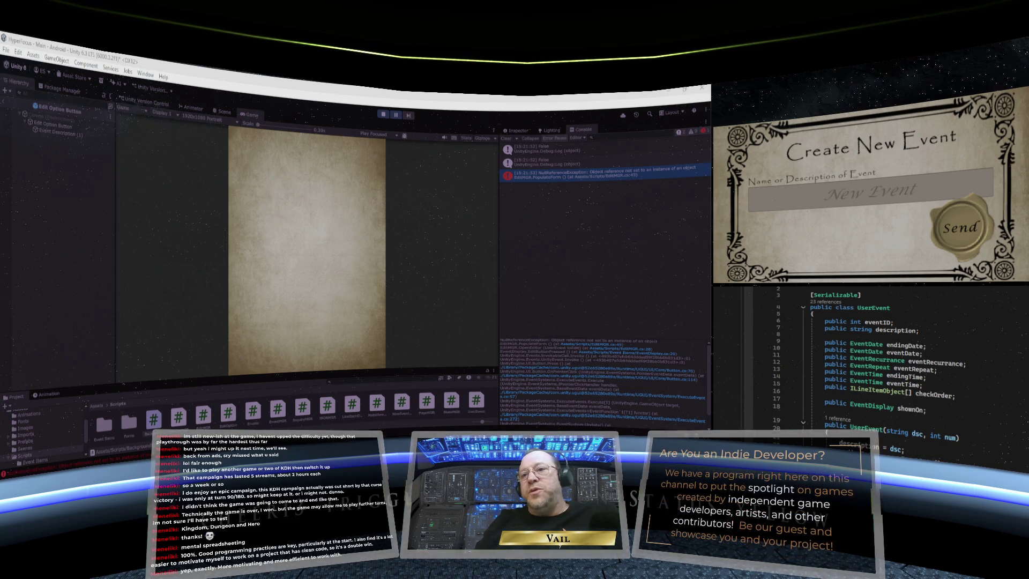
Scroll the UserEvent script down to the SetCheckOrder method
scroll(879, 365, down, 7)
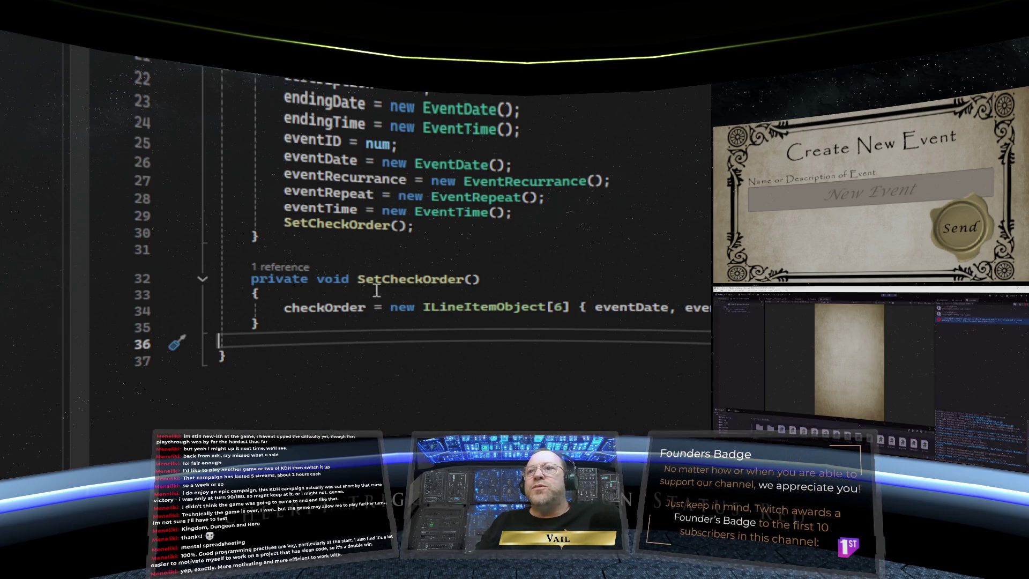
Scroll through the UserEvent class and bring up the EventDate class code
mouse_move(334, 307)
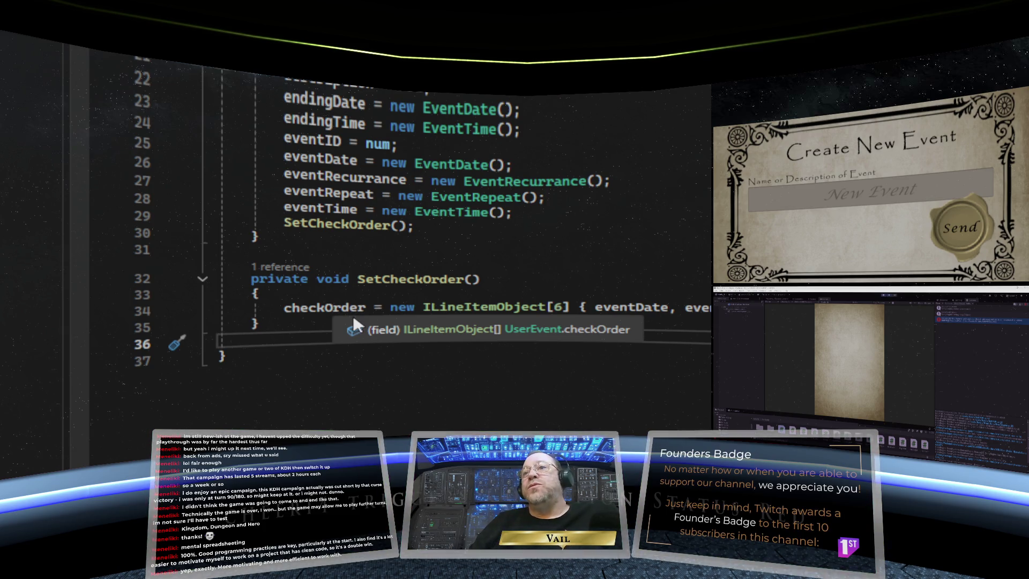
scroll(448, 279, up, 7)
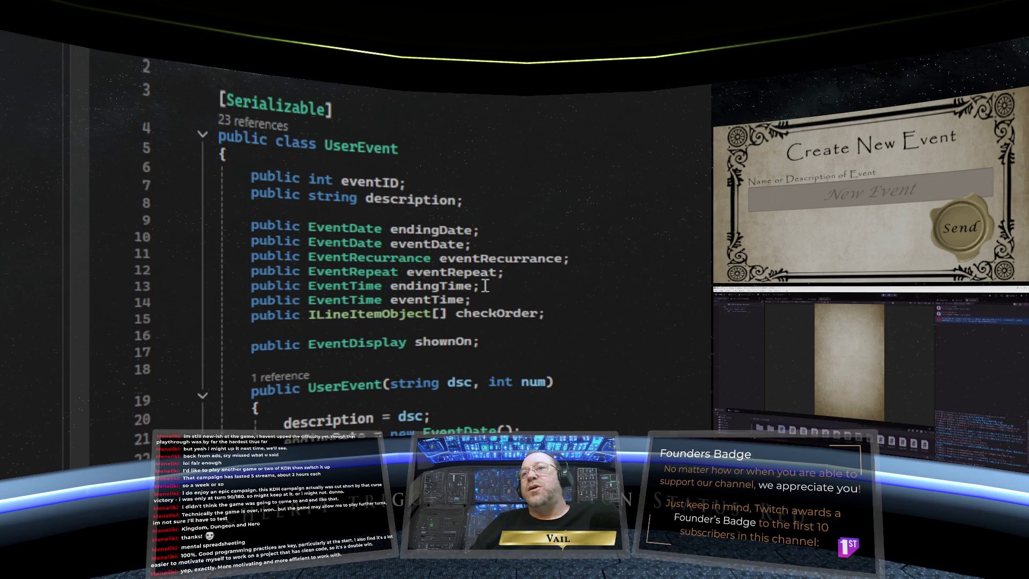
scroll(485, 290, down, 2)
scroll(486, 289, down, 2)
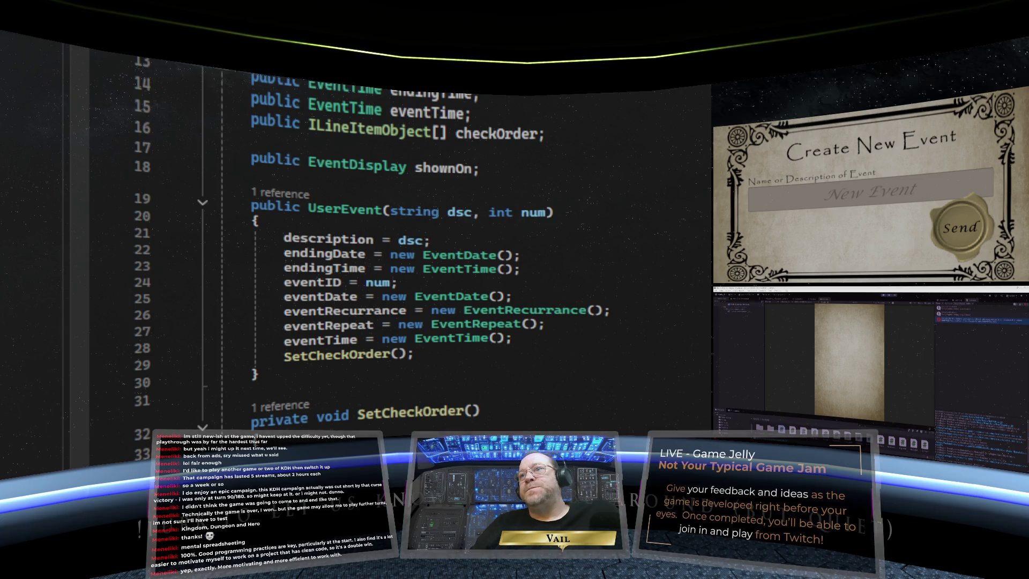
scroll(495, 377, up, 3)
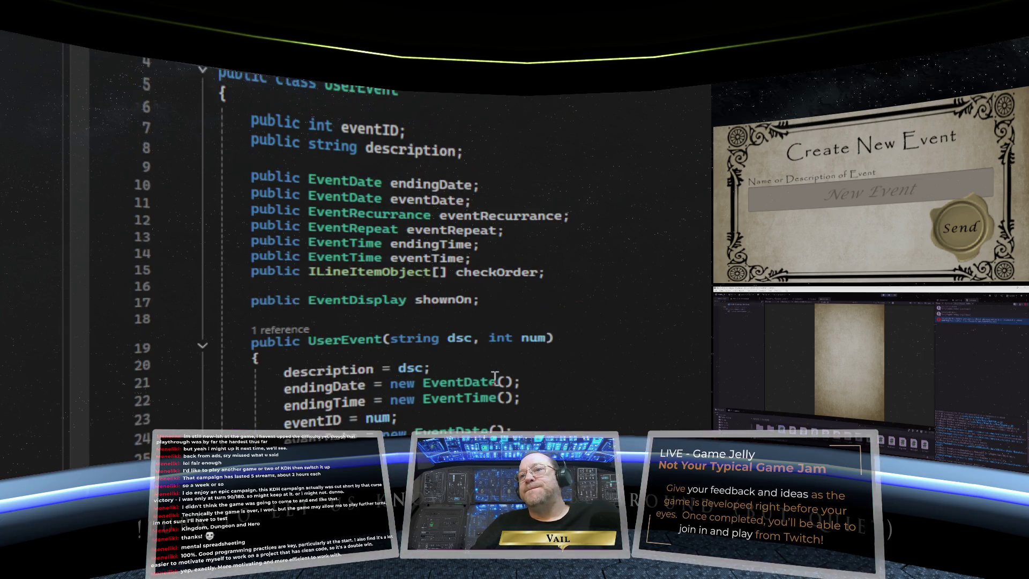
scroll(494, 377, down, 4)
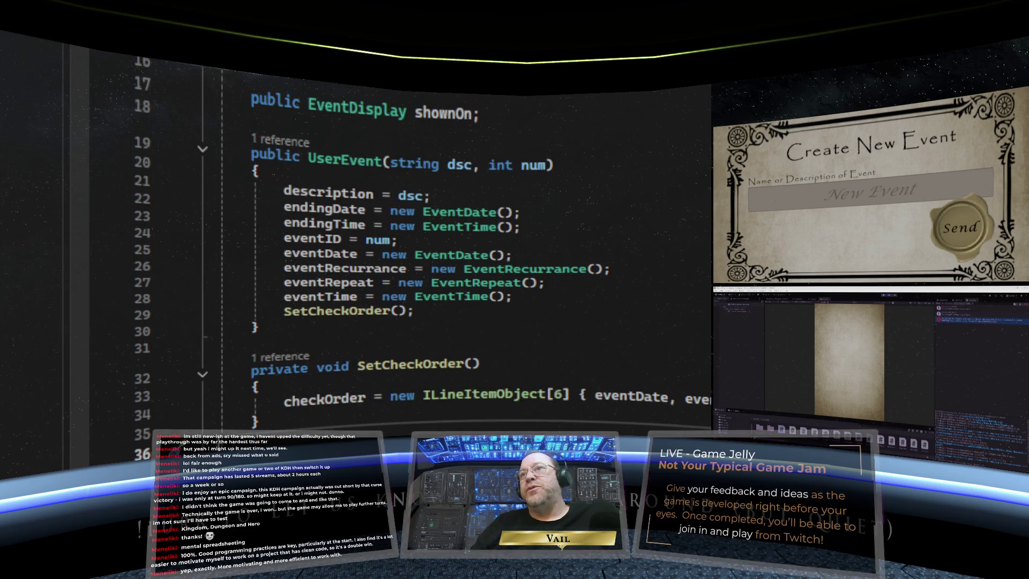
key(ctrl+Tab)
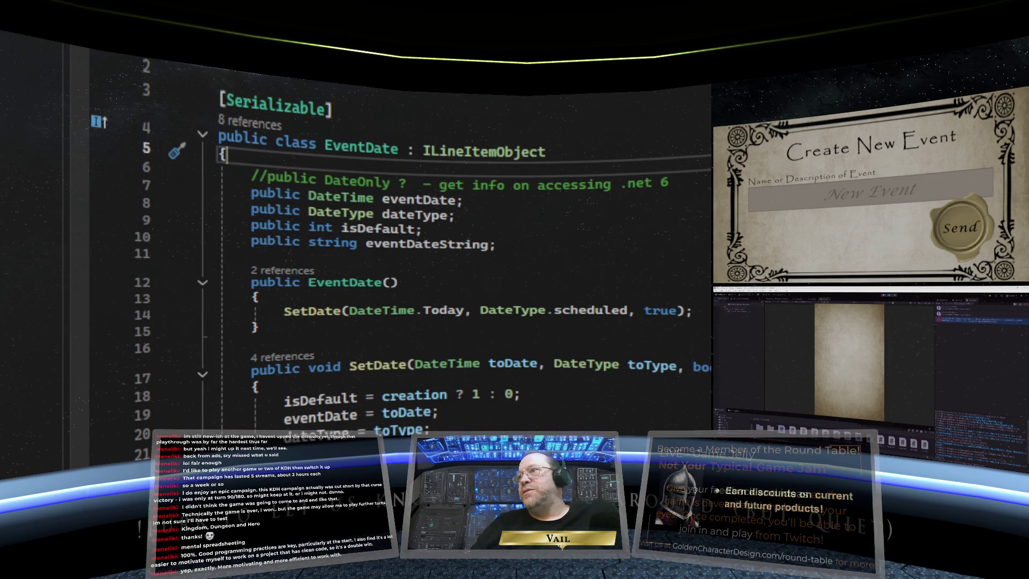
Switch to the event manager script and scroll to LoadEvents and CreateANewEvent
key(ctrl+Tab)
scroll(616, 156, down, 4)
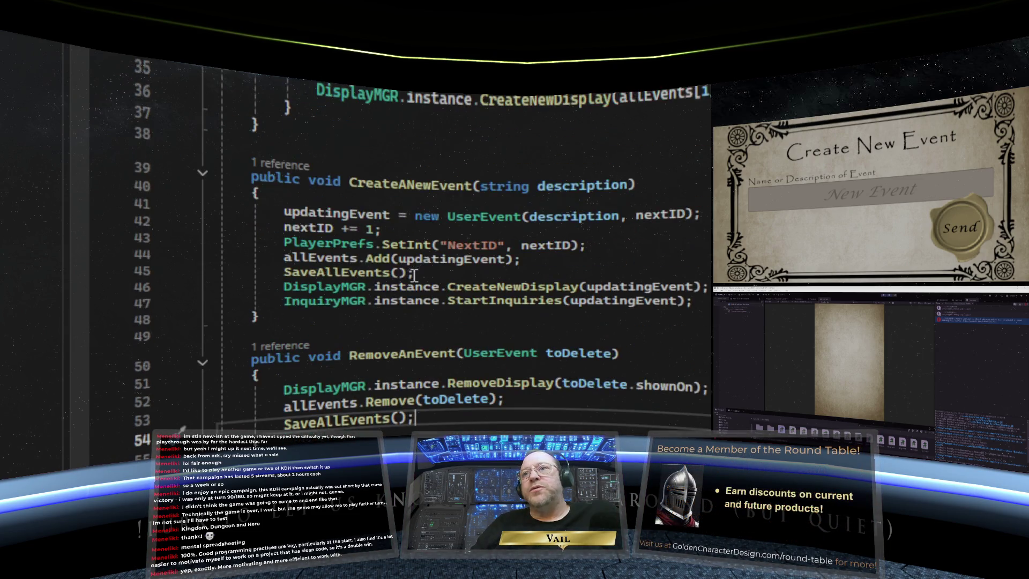
scroll(407, 292, up, 2)
scroll(408, 292, up, 3)
scroll(385, 345, up, 1)
scroll(366, 278, down, 1)
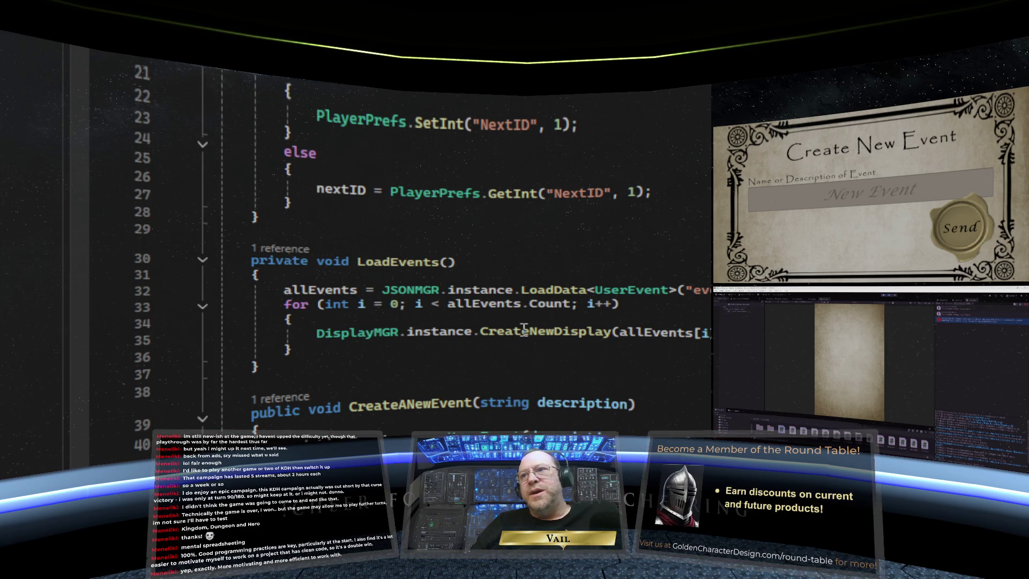
scroll(530, 323, down, 1)
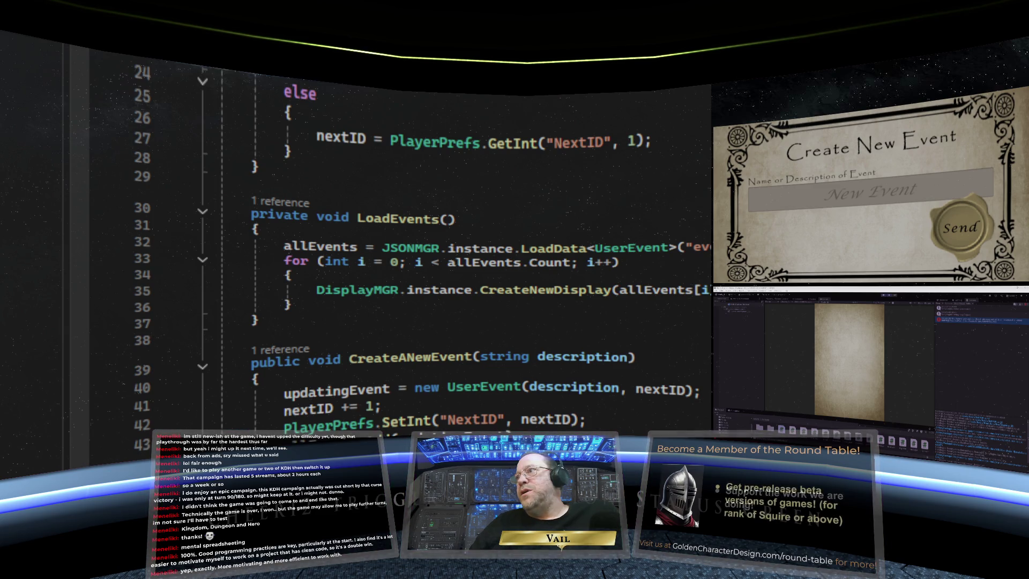
Change the SetCheckOrder method in UserEvent from private to public
key(F12)
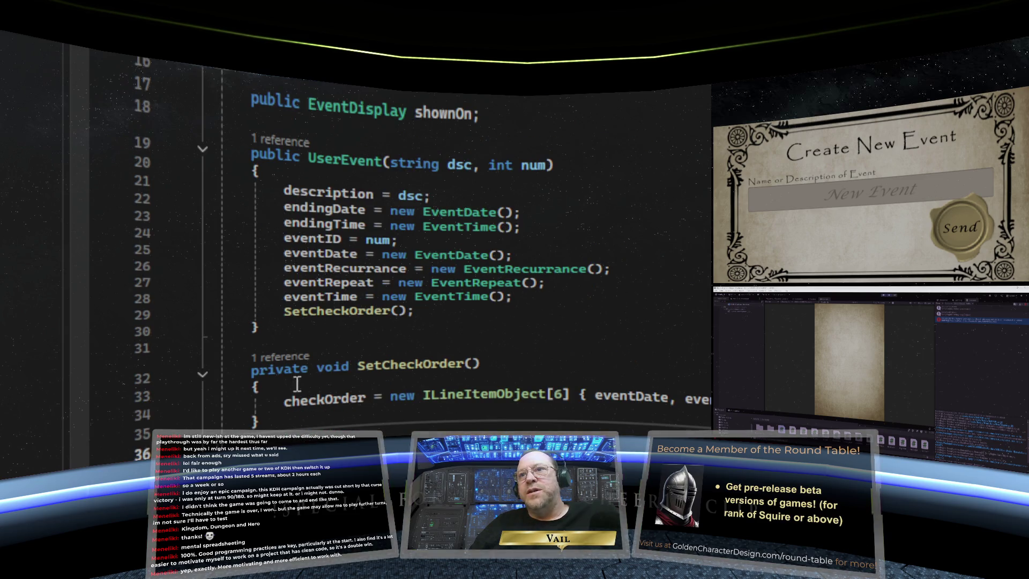
drag(309, 369, 250, 370)
text(public)
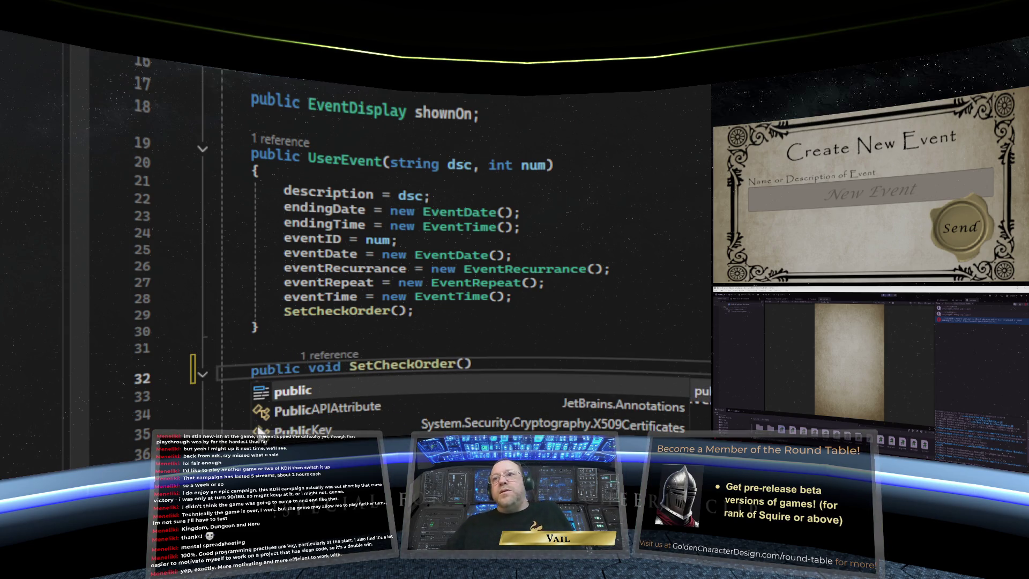
click(460, 332)
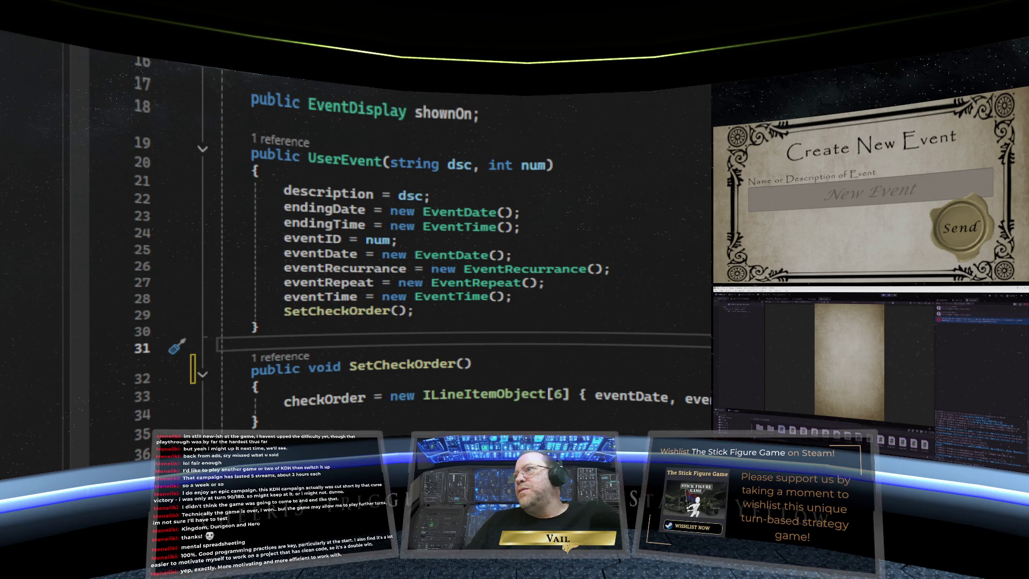
Add allEvents[i].SetCheckOrder(); inside the LoadEvents for loop and save the script
key(ctrl+Tab)
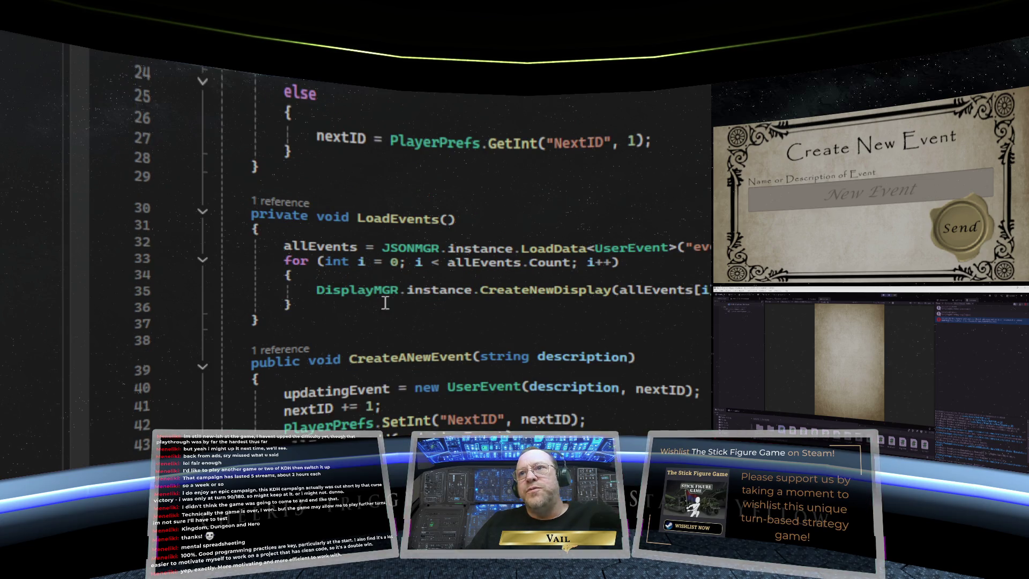
click(378, 272)
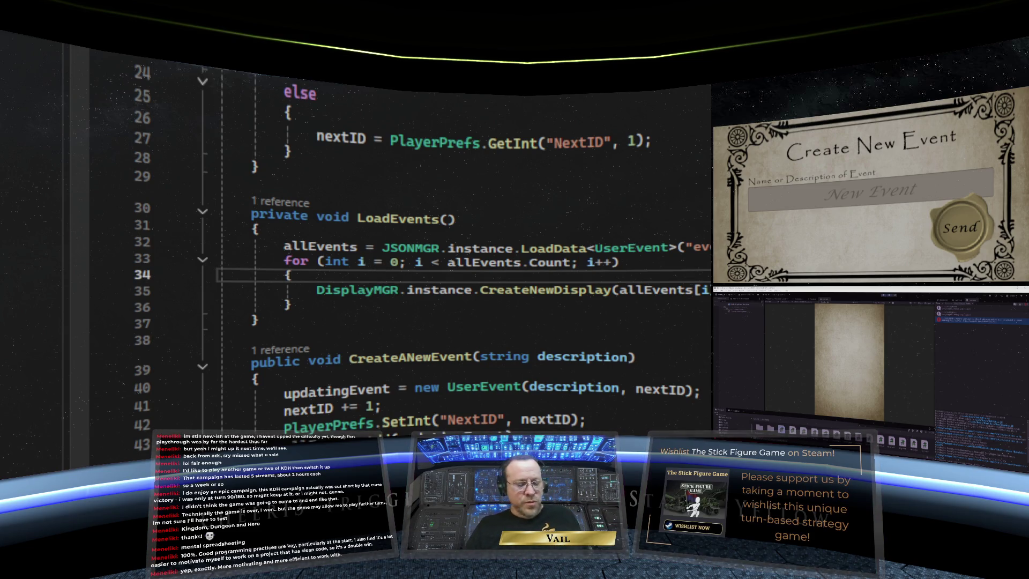
key(Return)
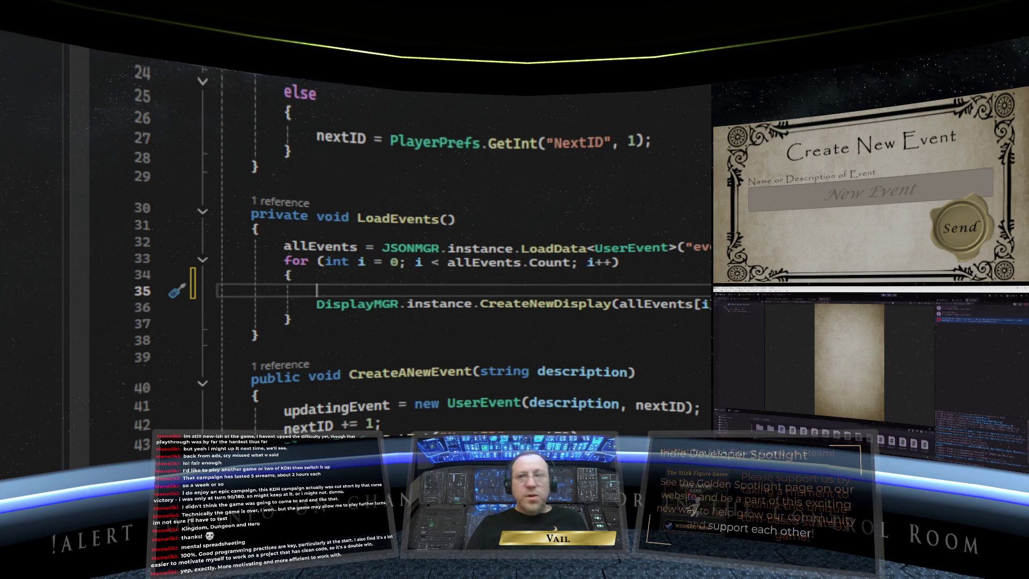
text(all)
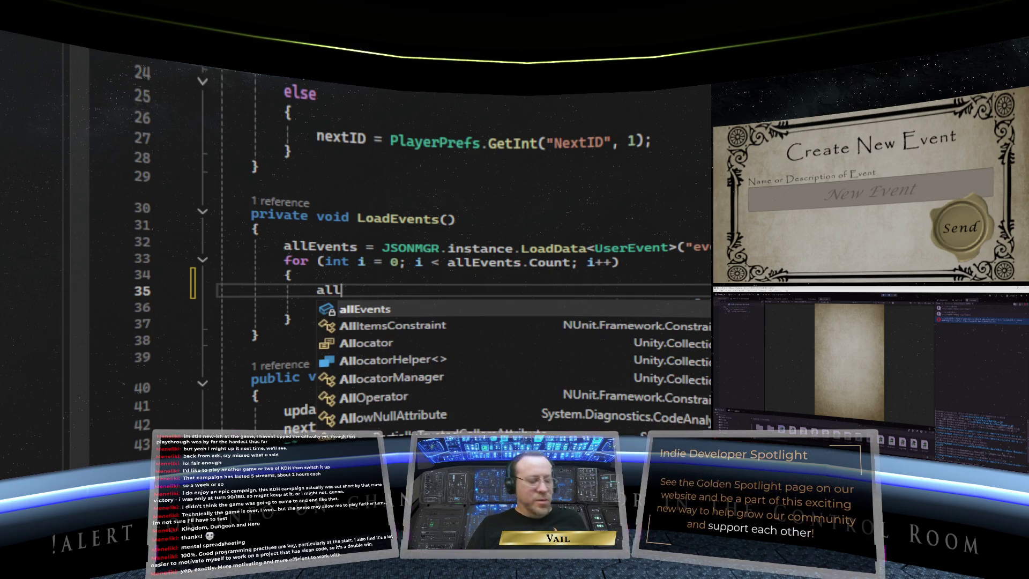
text(Events)
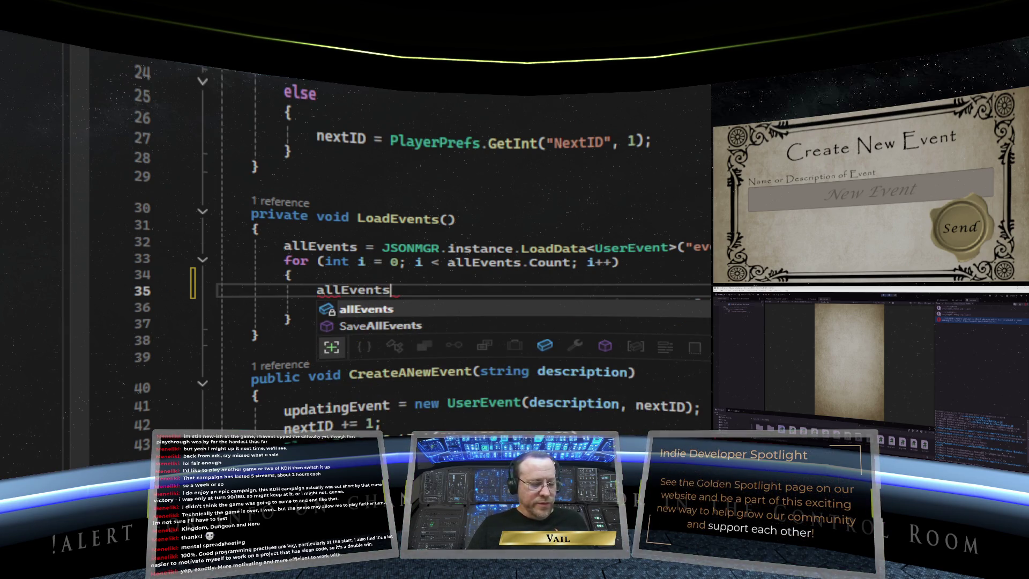
text([)
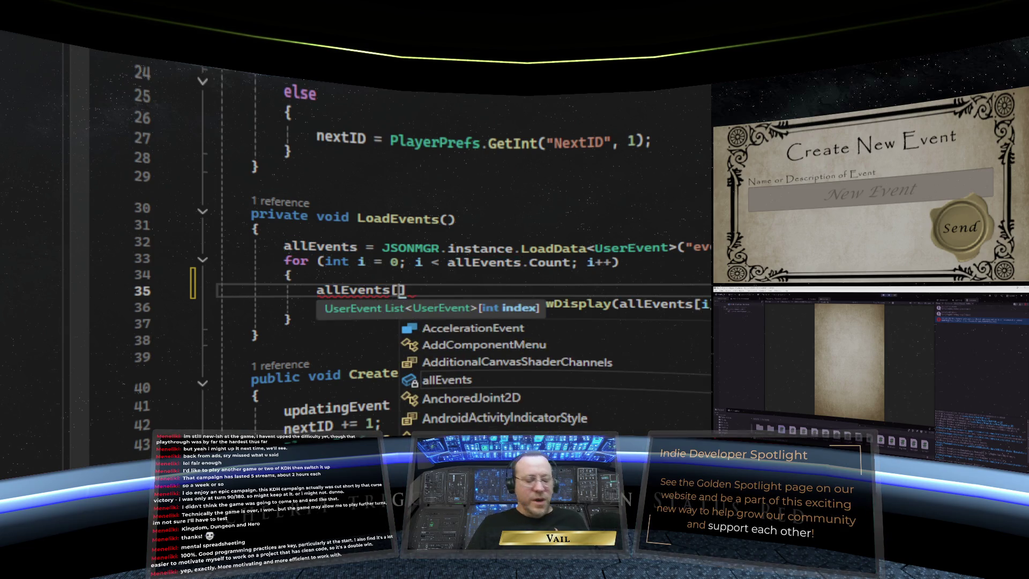
text(i)
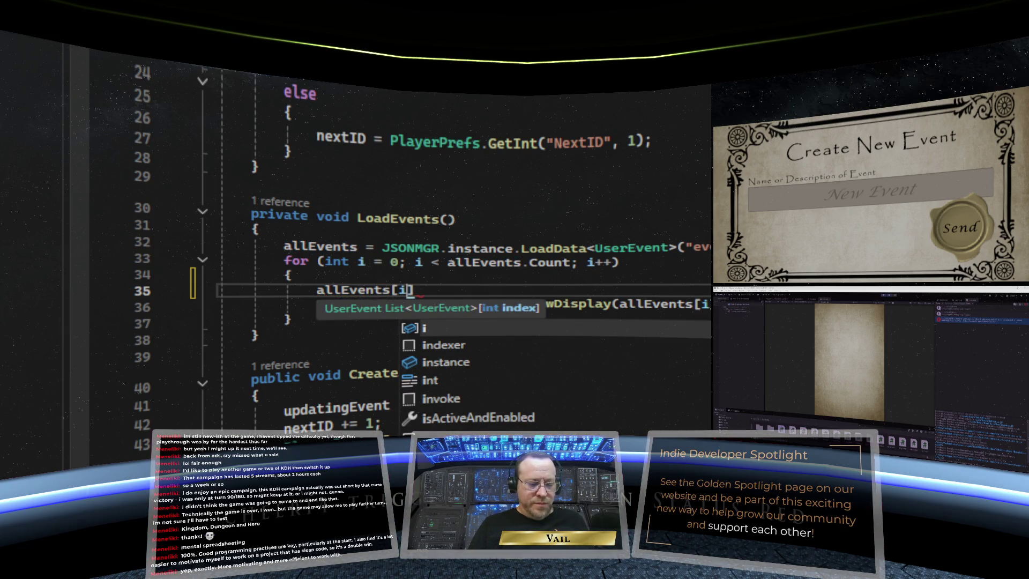
key(Escape)
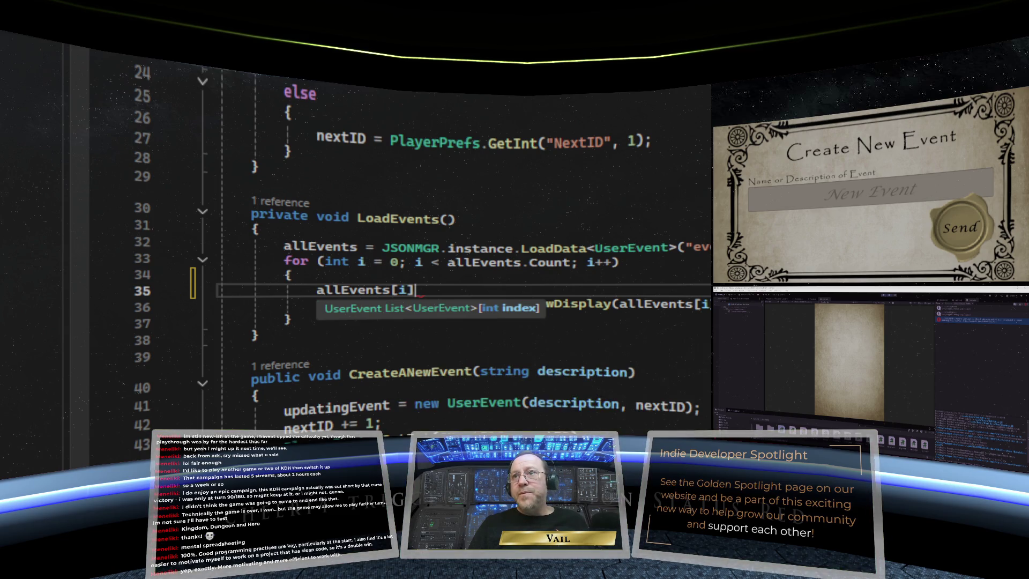
text(])
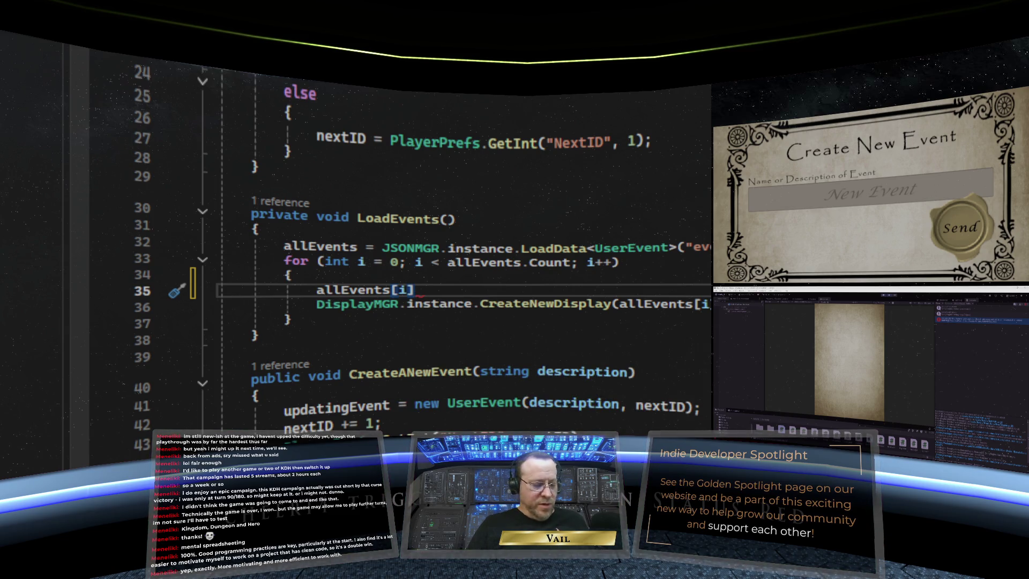
text(.)
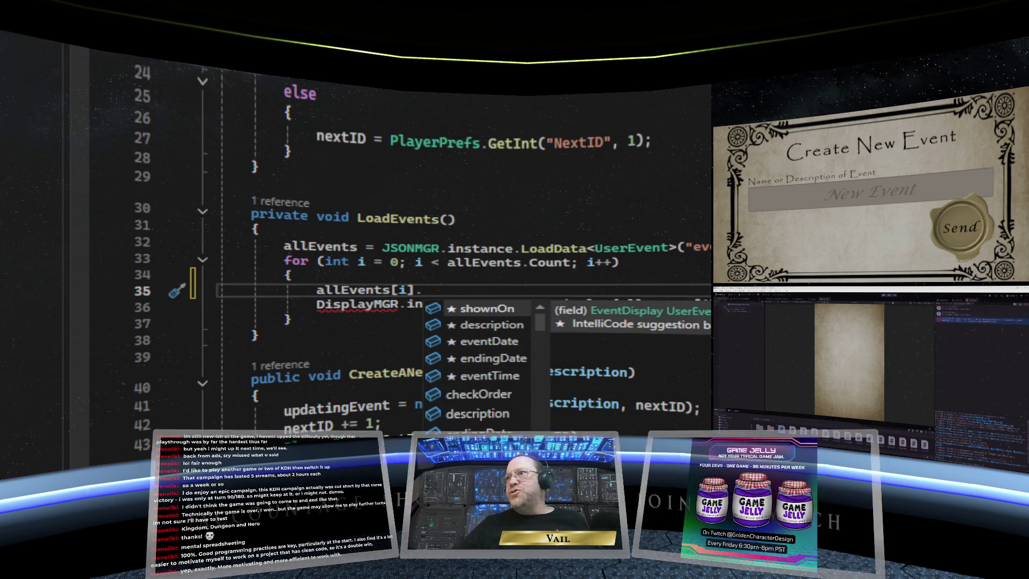
key(ctrl+Tab)
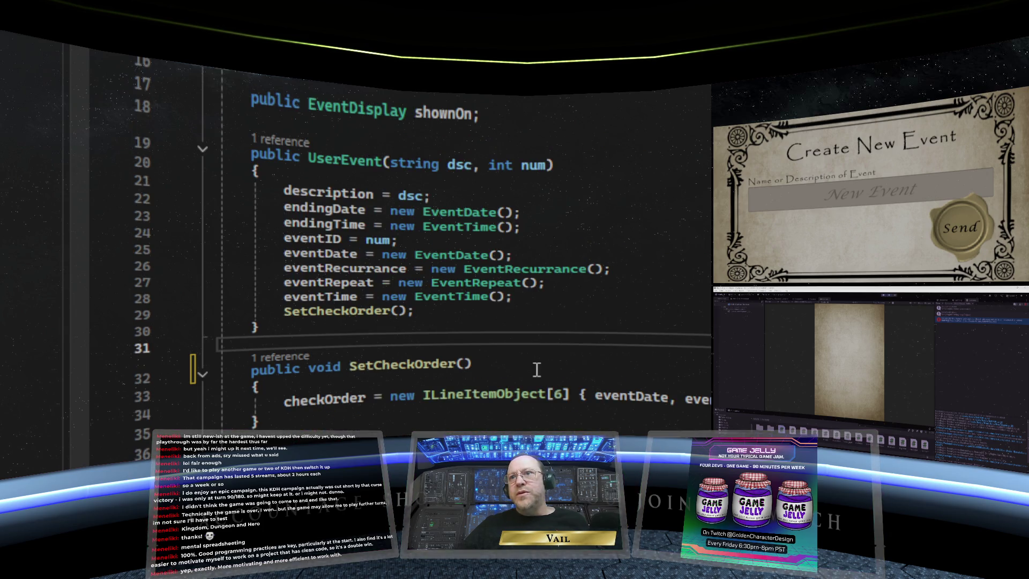
key(ctrl+minus)
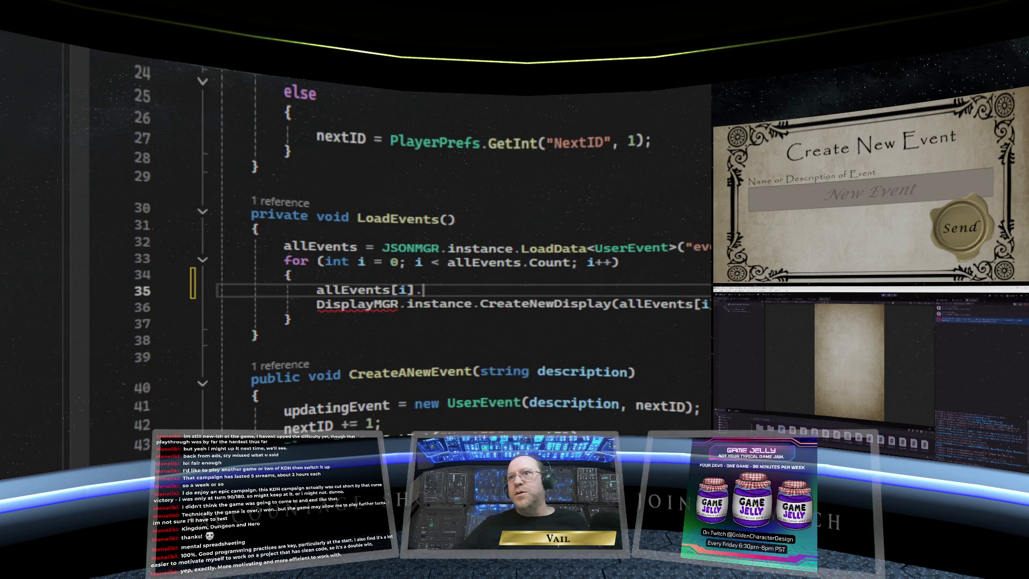
text(Set)
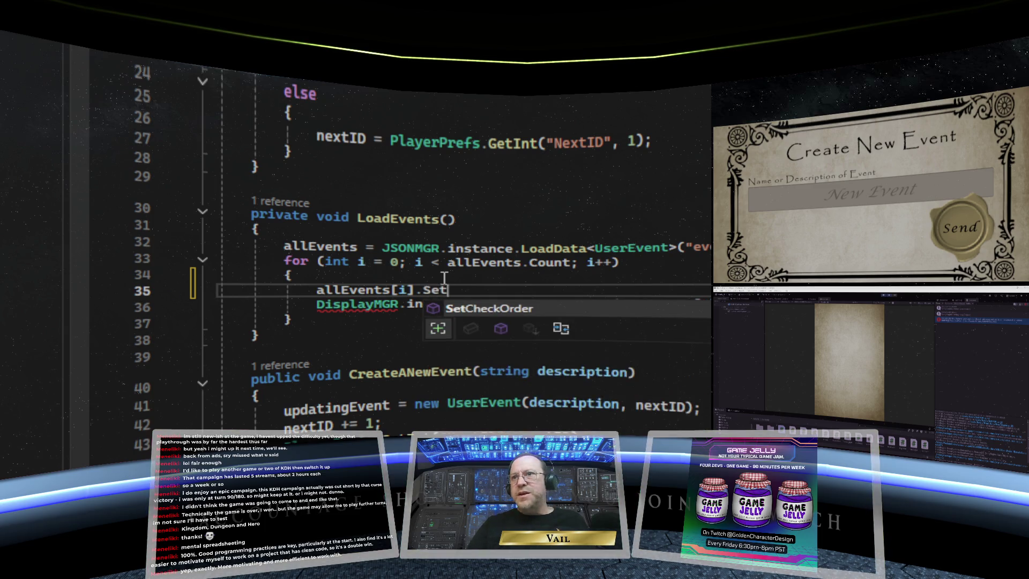
text(())
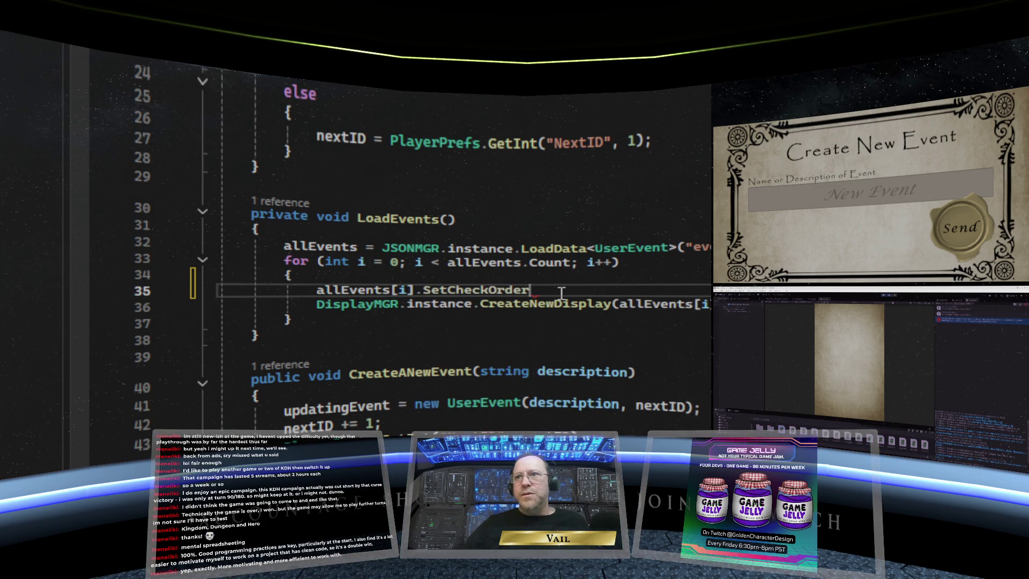
text(;)
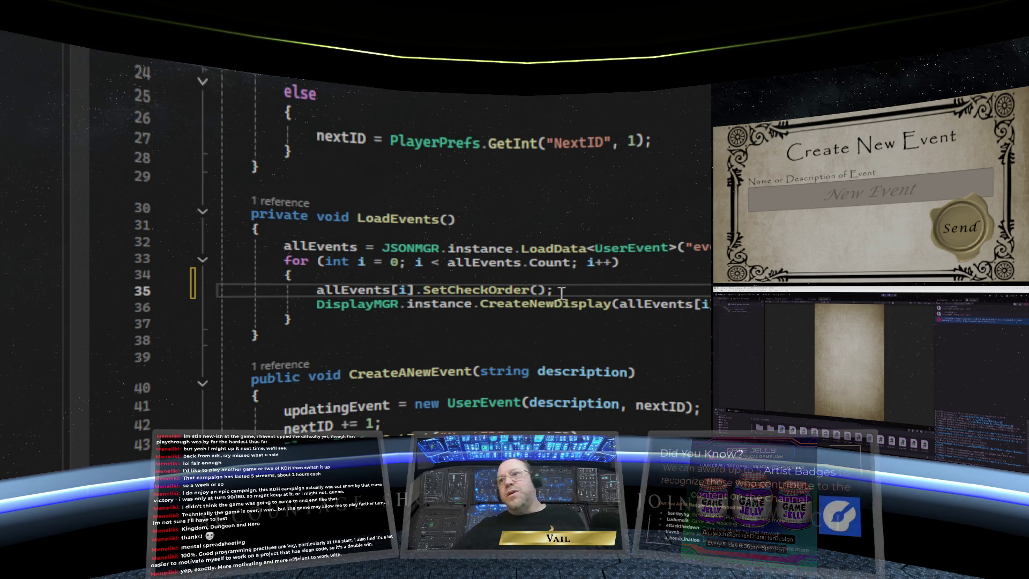
click(657, 319)
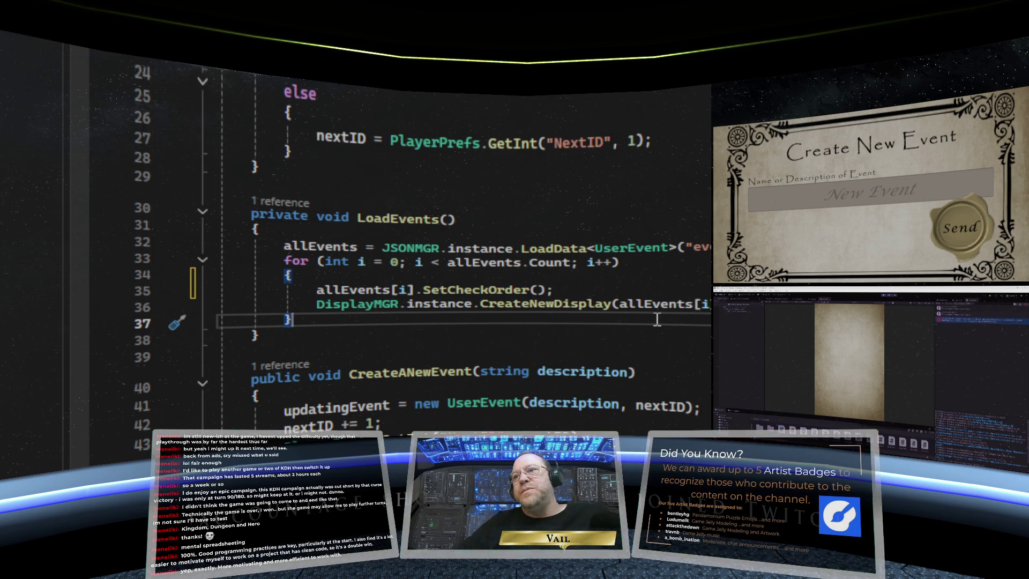
key(ctrl+s)
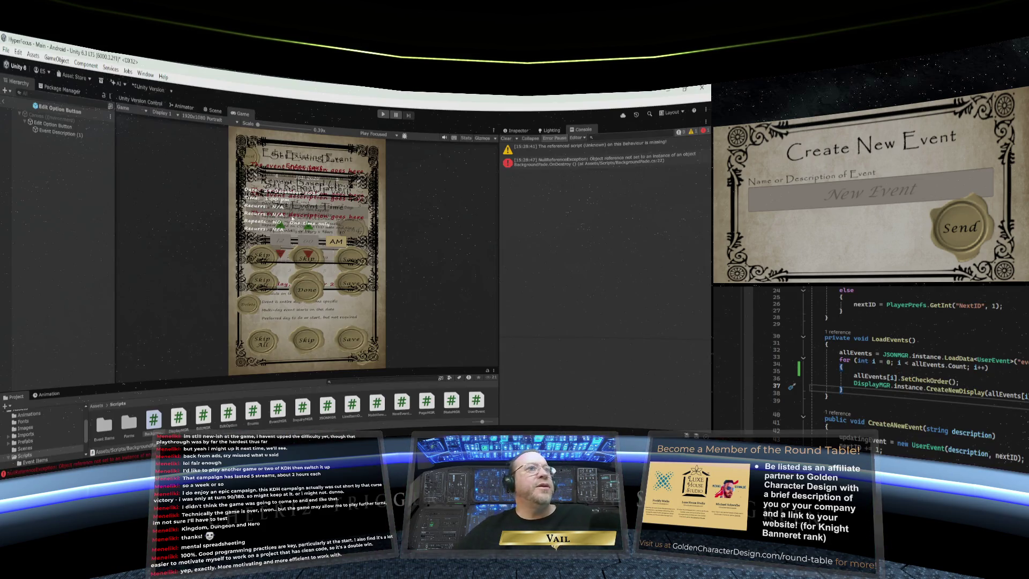
Maximize the Game view, play the app, open Edit on Fix Edit Capability, then stop
right_click(244, 116)
click(265, 141)
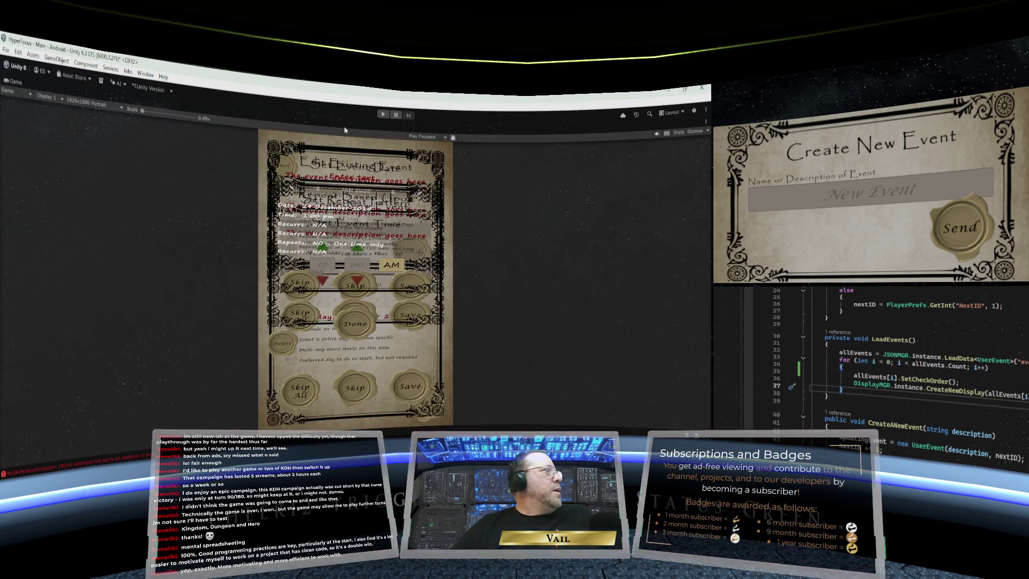
click(383, 114)
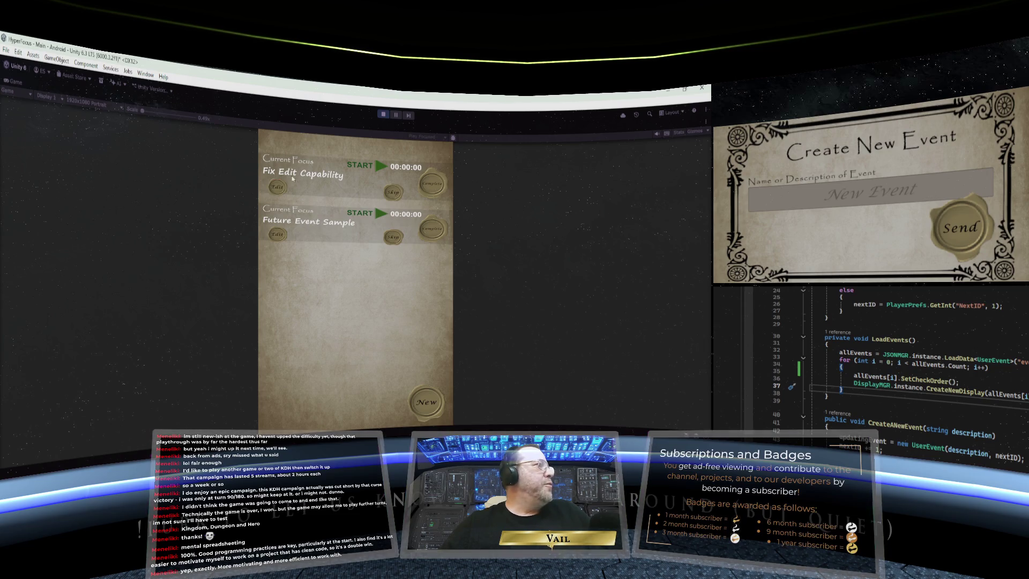
click(277, 188)
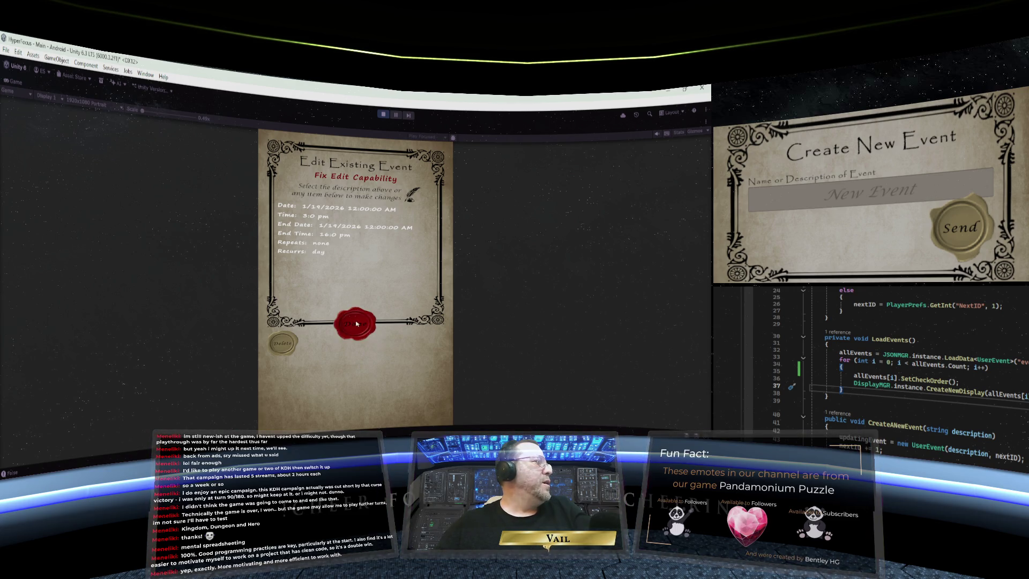
click(382, 115)
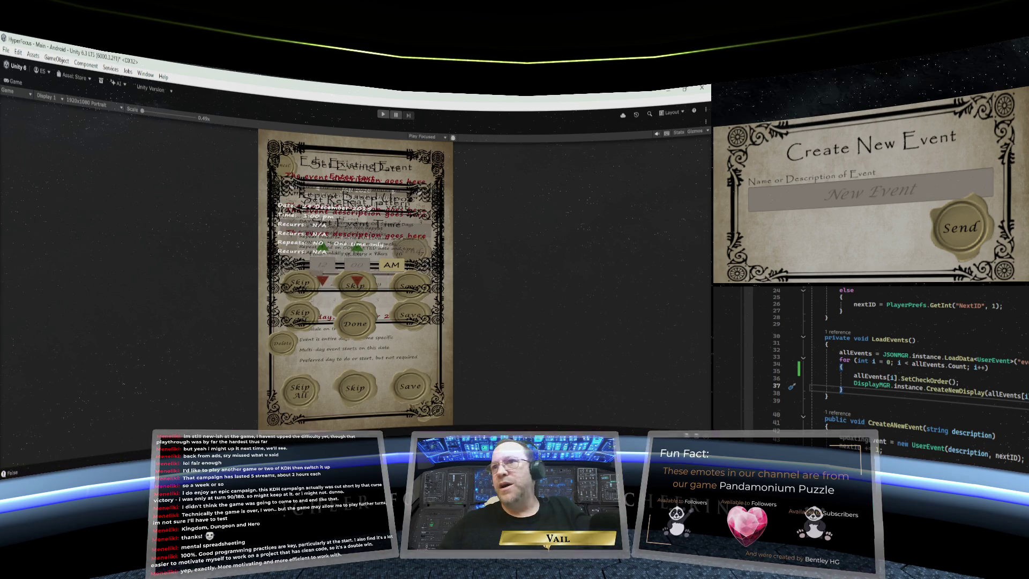
scroll(1017, 409, up, 1)
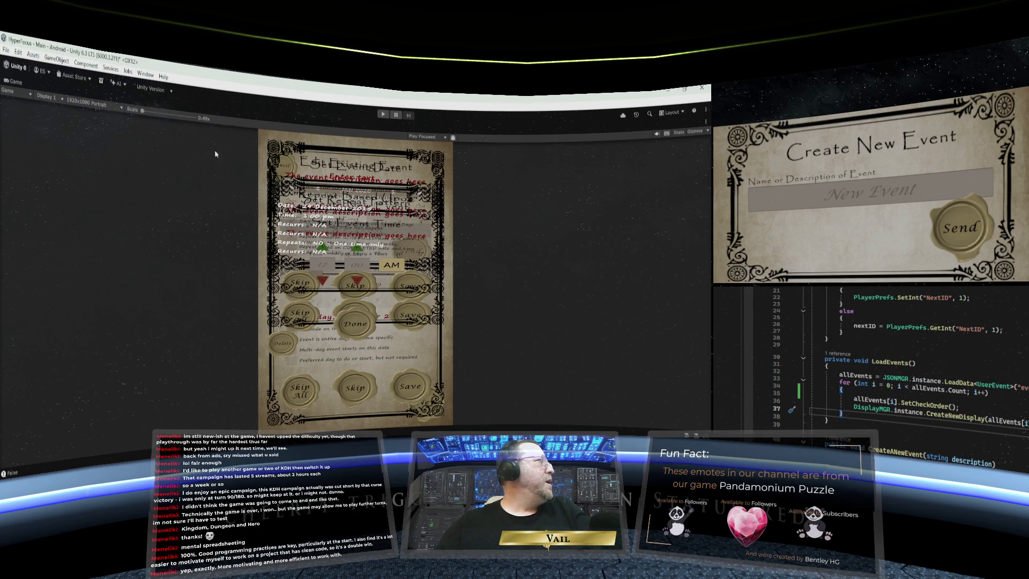
Restore the normal layout and show Edit Option Button's properties in the Inspector
right_click(19, 86)
click(62, 129)
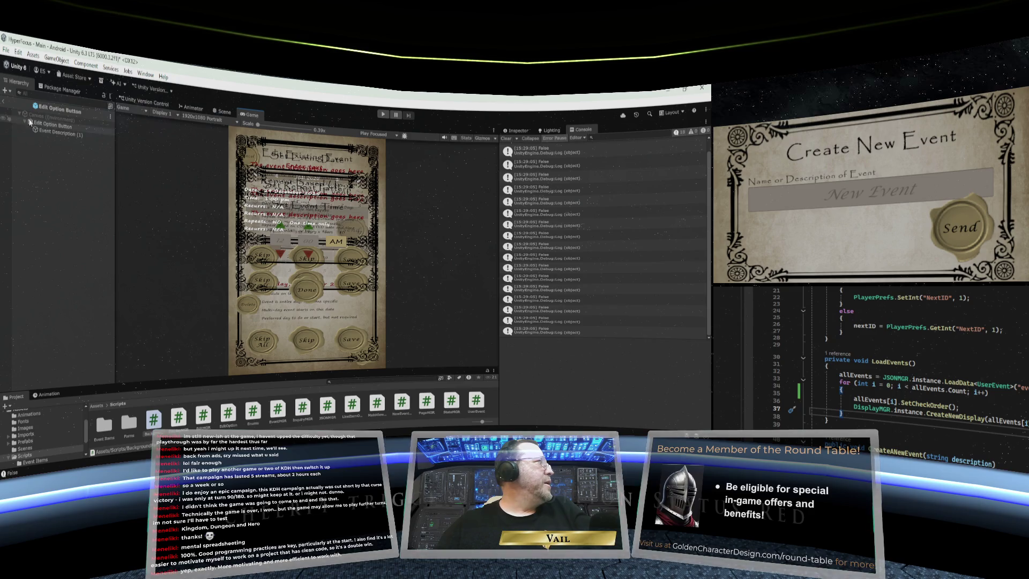
click(53, 128)
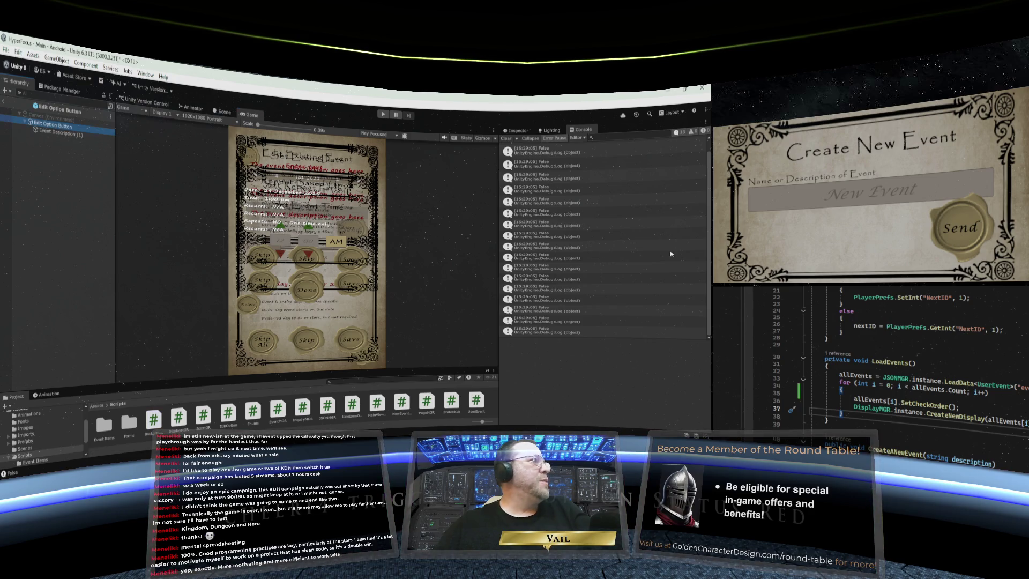
click(515, 130)
scroll(556, 253, down, 5)
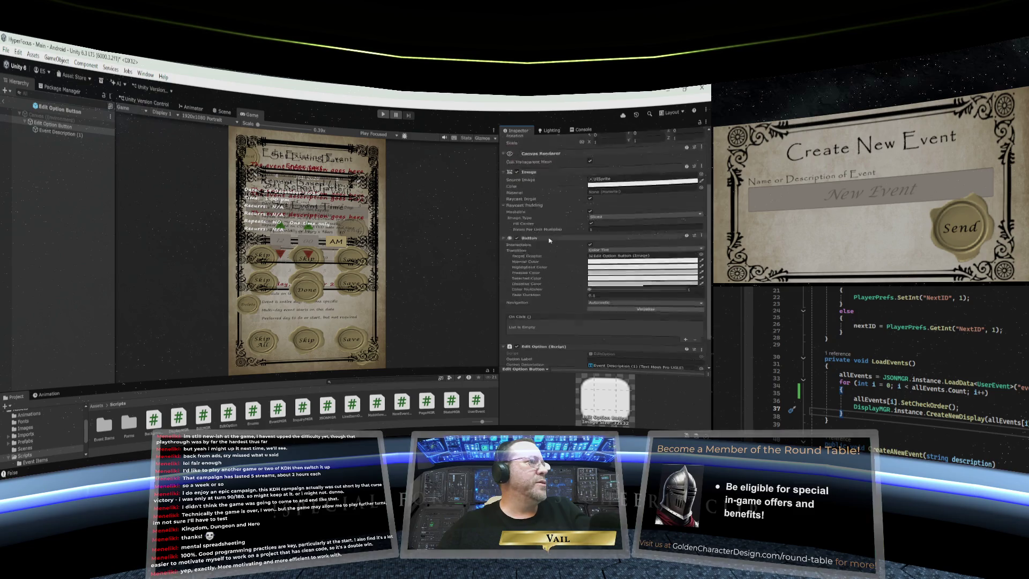
Add an On Click entry targeting Edit Option Button that calls EditOption.EditButtonPressed
click(685, 303)
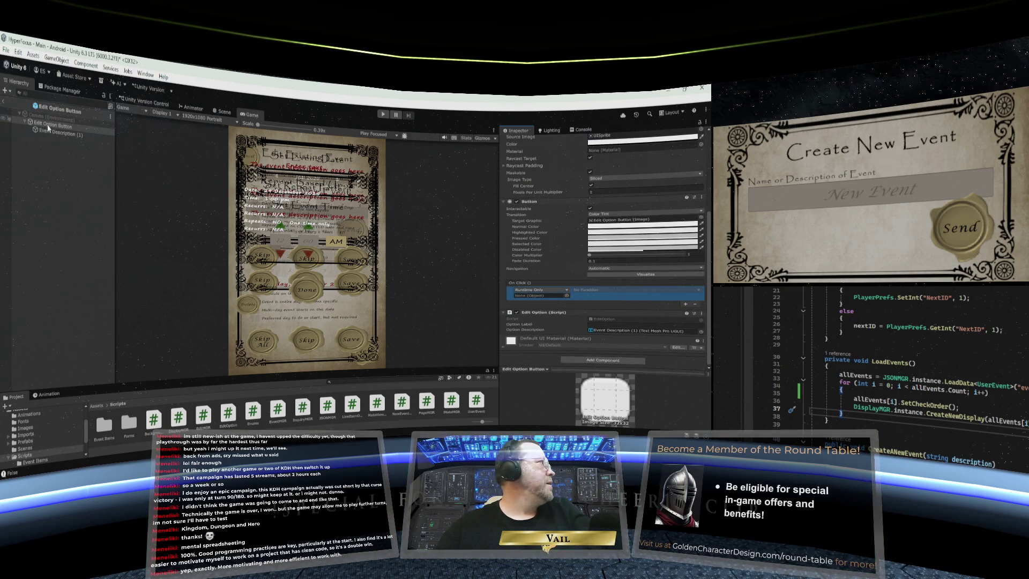
drag(53, 124, 541, 296)
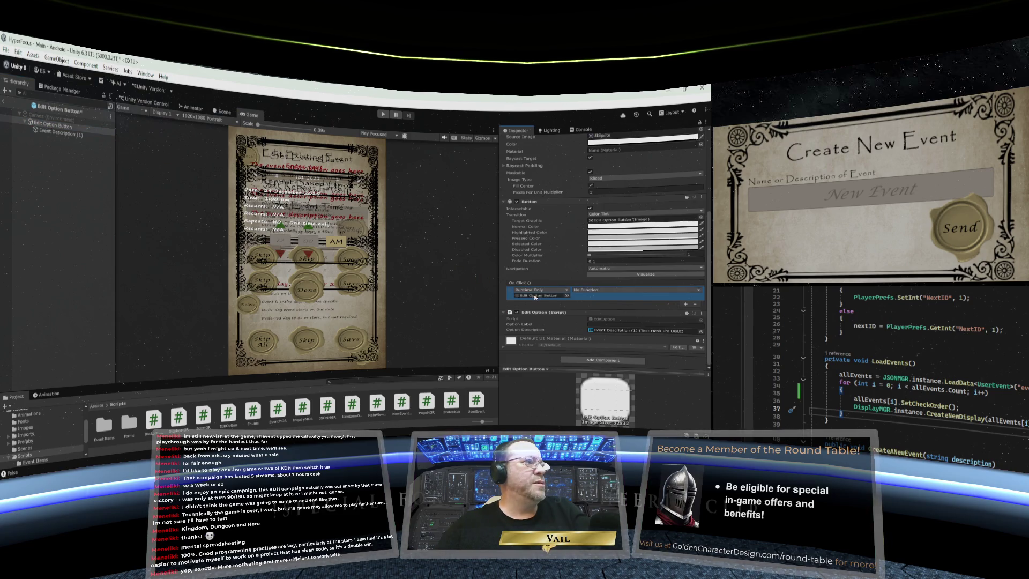
click(611, 291)
mouse_move(600, 335)
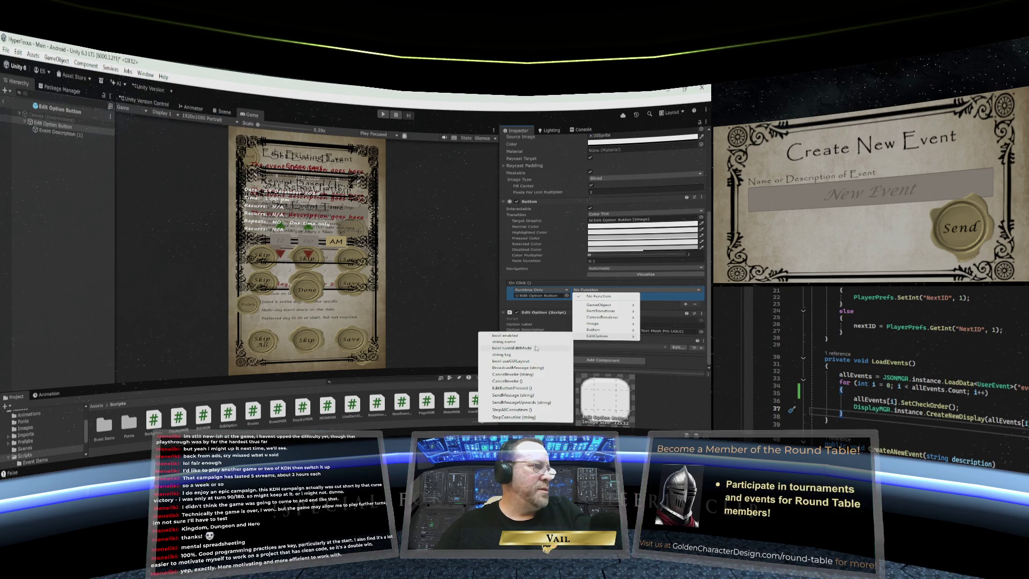
click(531, 388)
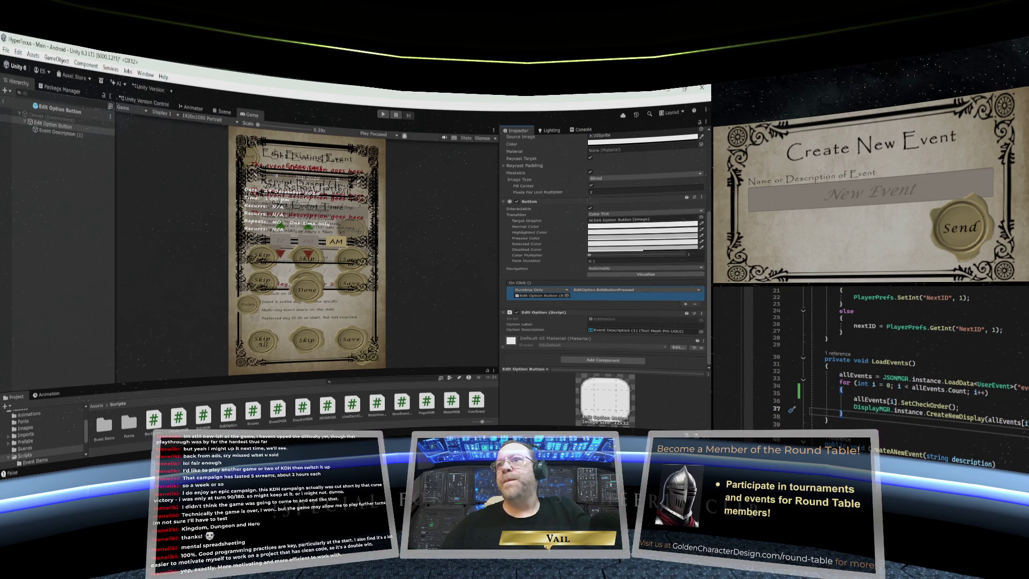
key(ctrl+Tab)
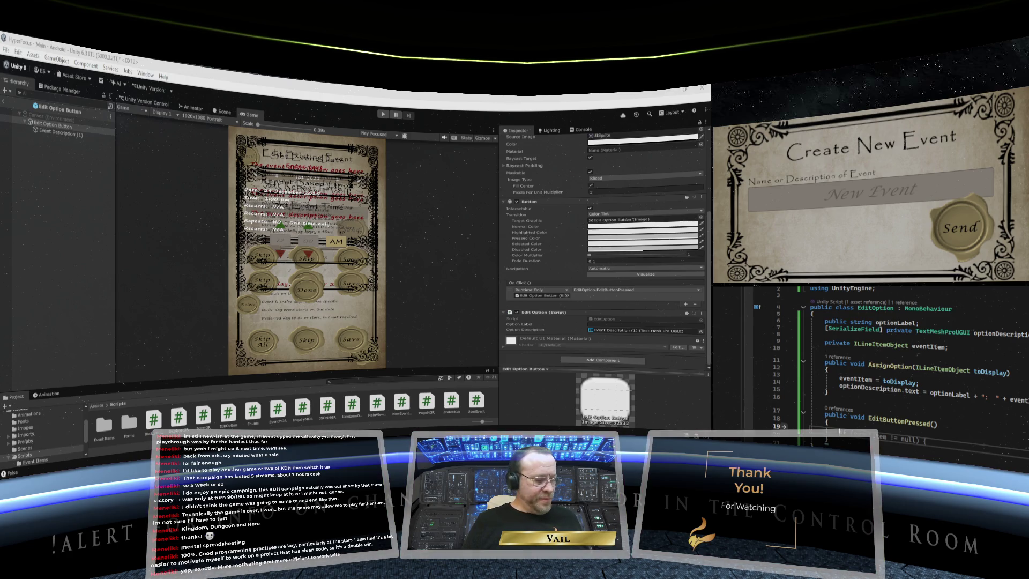
Write eventItem.EditTrigger(); inside EditButtonPressed, then return to the UserEvent script
text(eventItem)
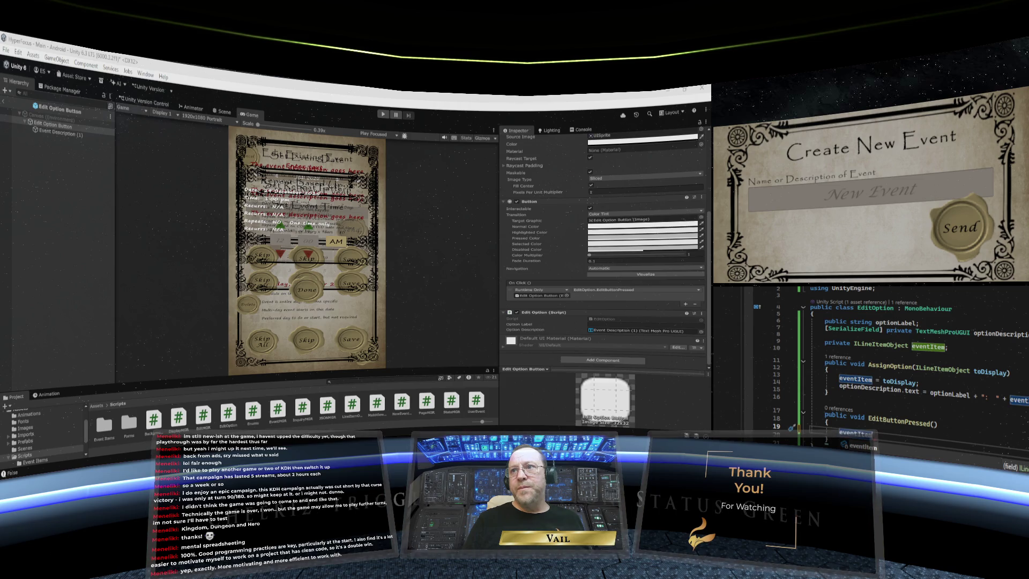
key(Escape)
text(.)
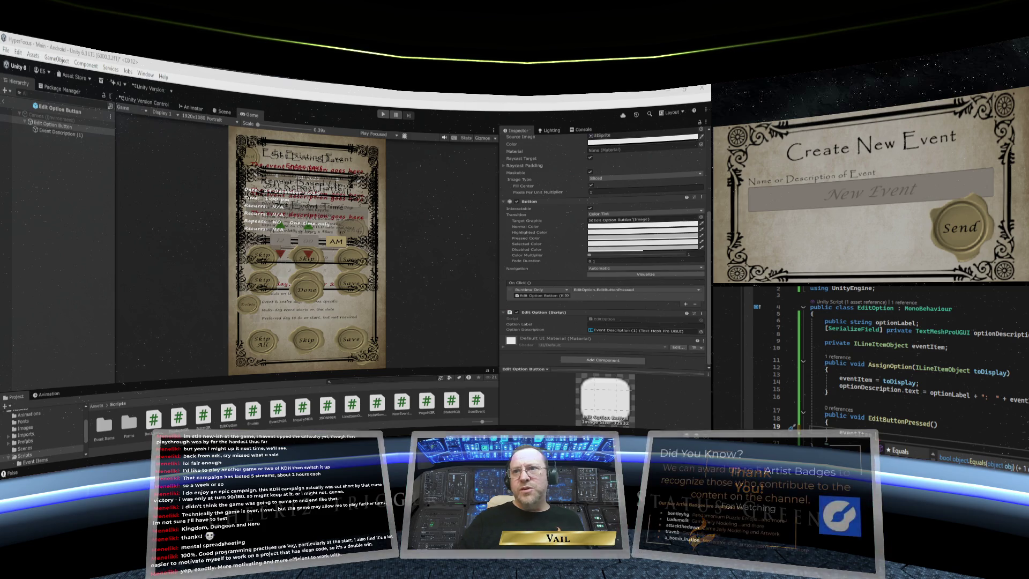
text(EditTrigger)
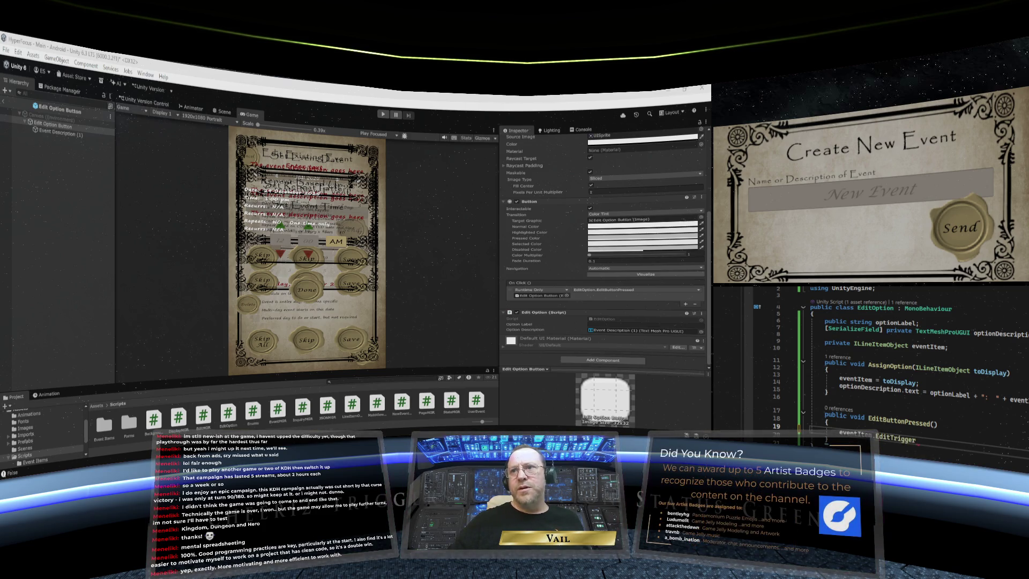
text(();)
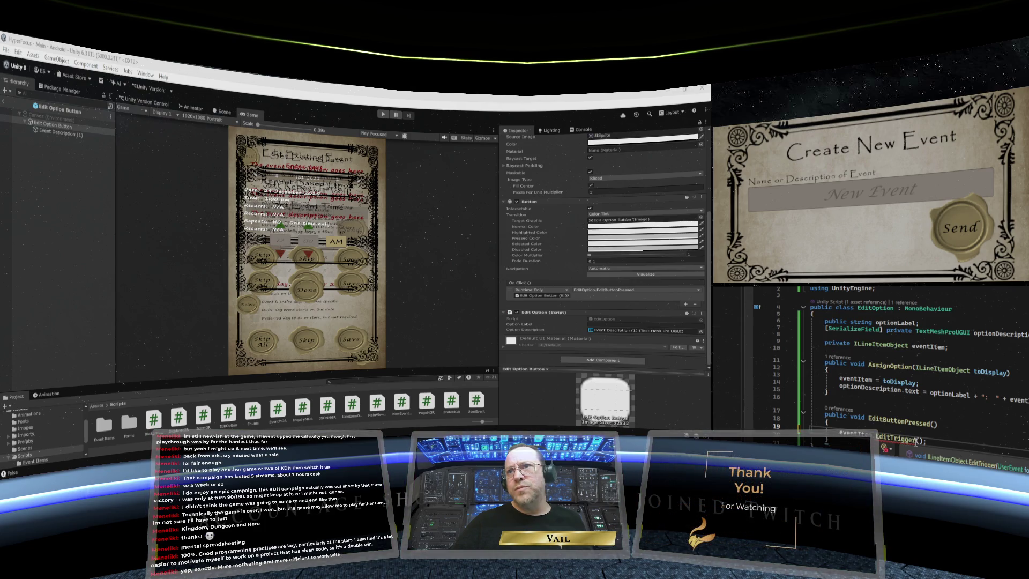
click(926, 447)
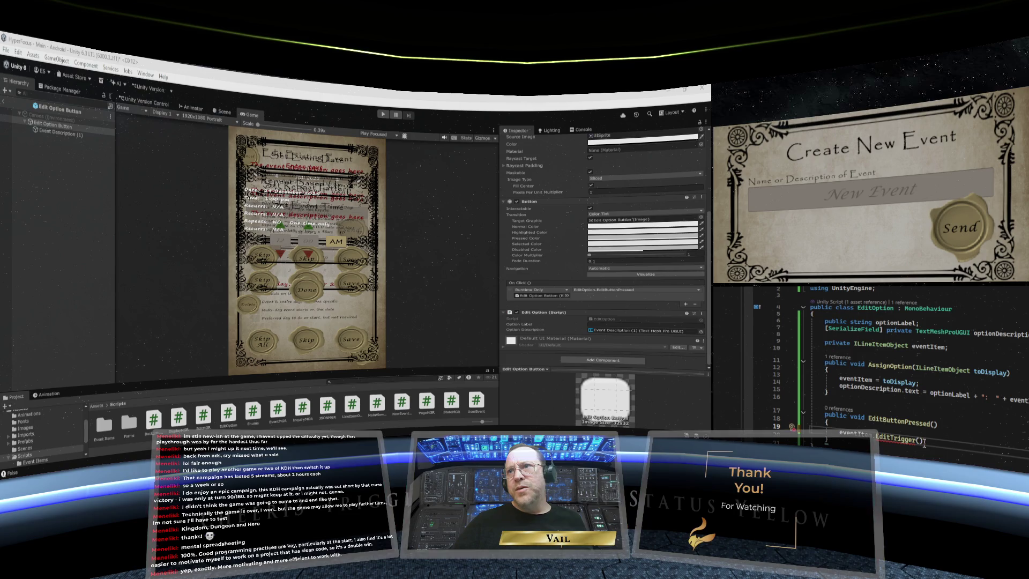
mouse_move(926, 447)
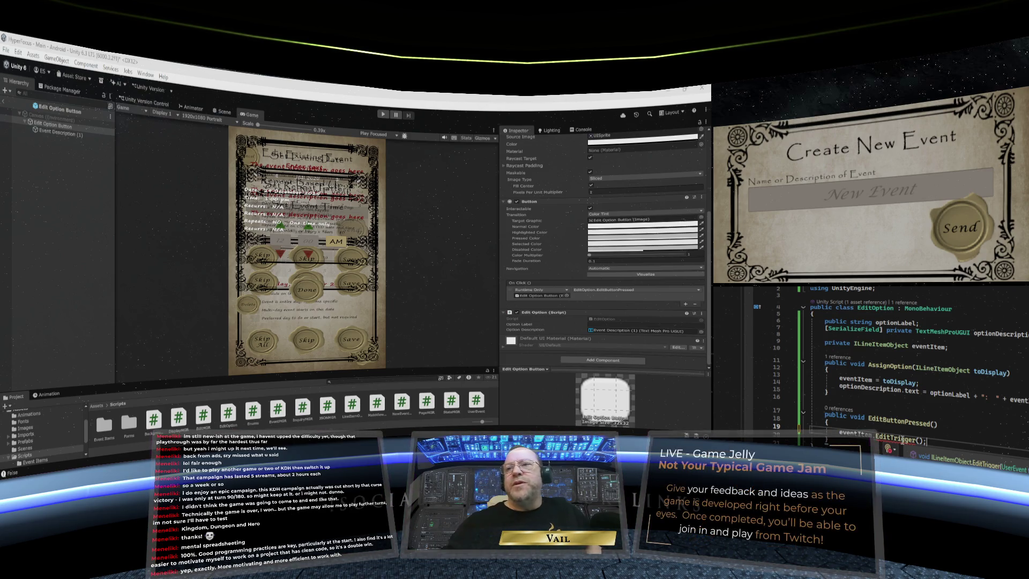
key(Escape)
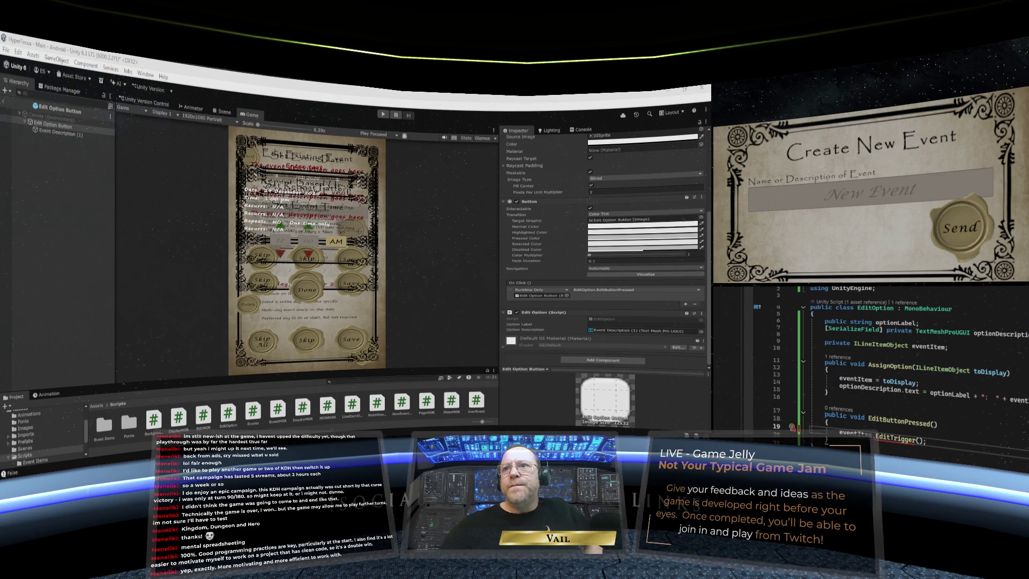
mouse_move(907, 349)
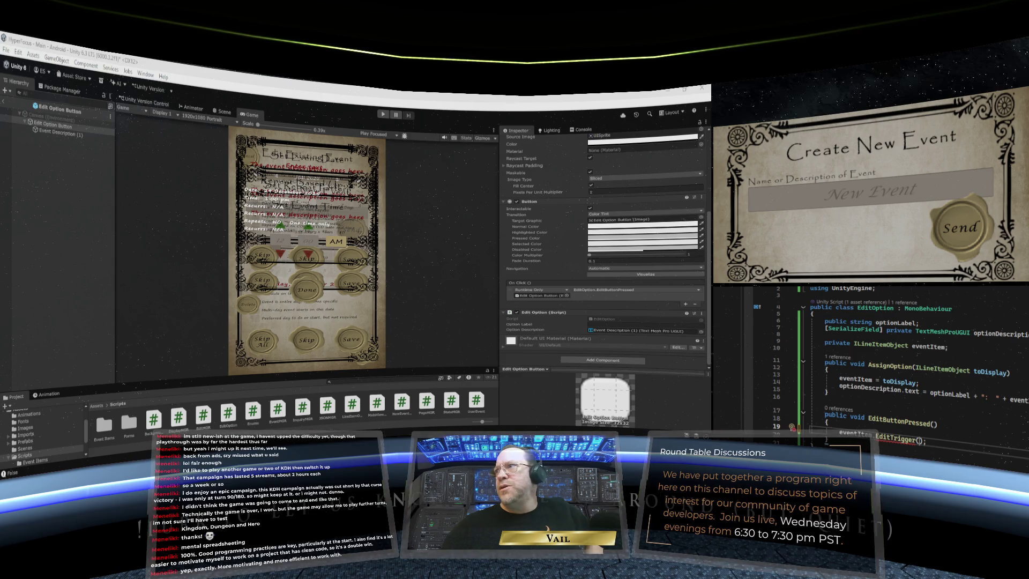
key(ctrl+Tab)
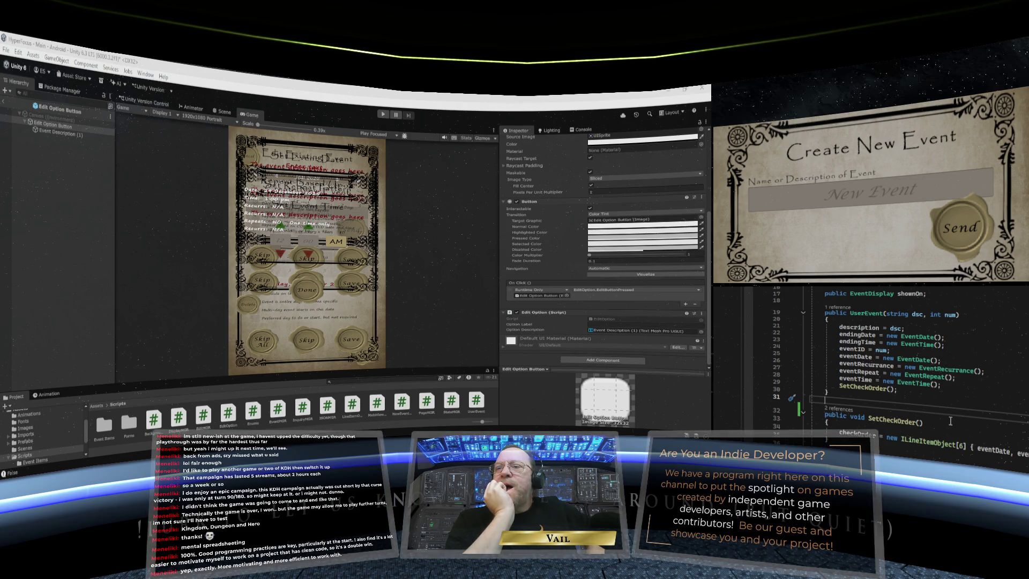
Scroll up UserEvent, view the EventTime definition, then return to EditOption.cs
scroll(981, 323, up, 2)
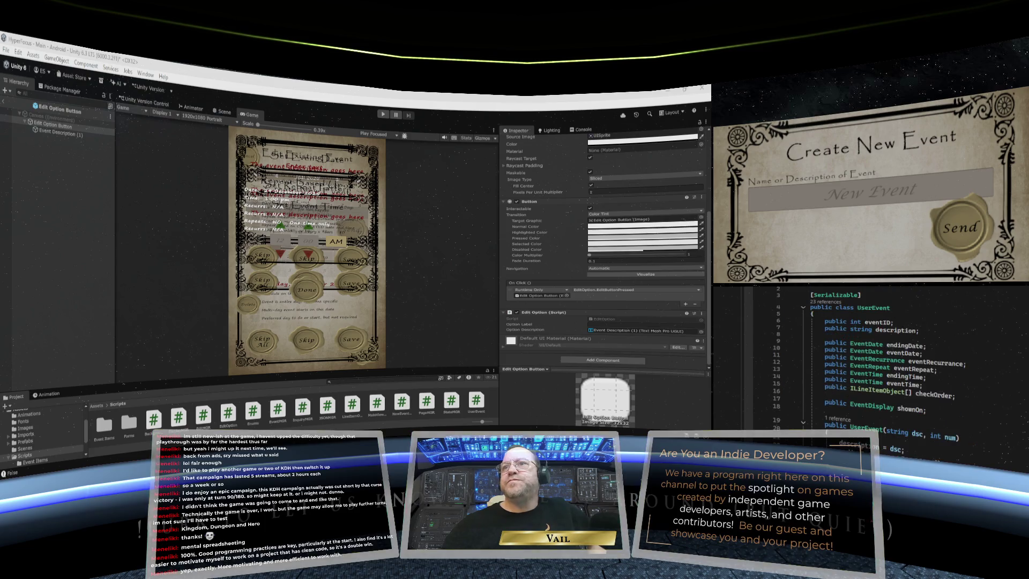
scroll(974, 349, up, 2)
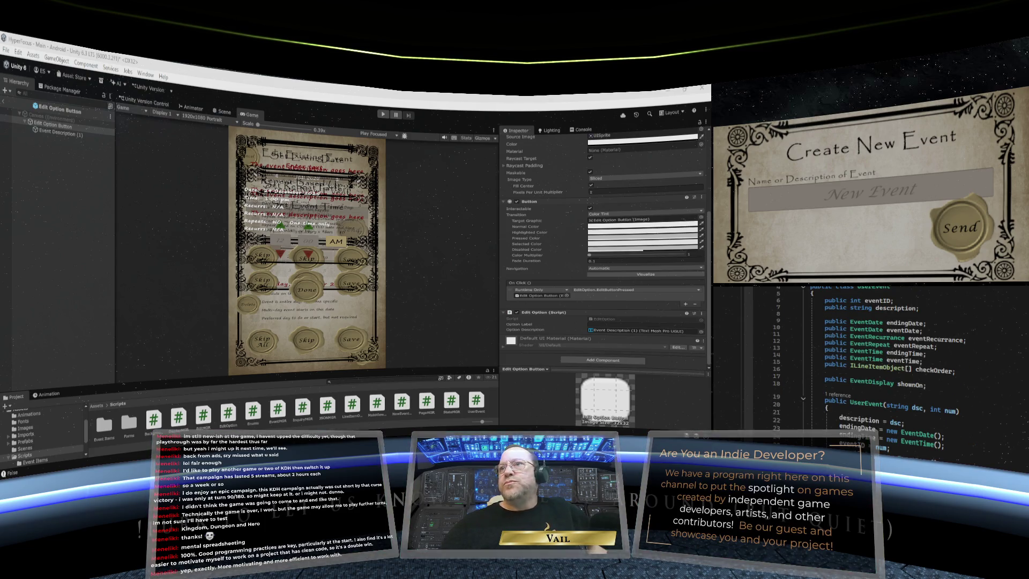
key(F12)
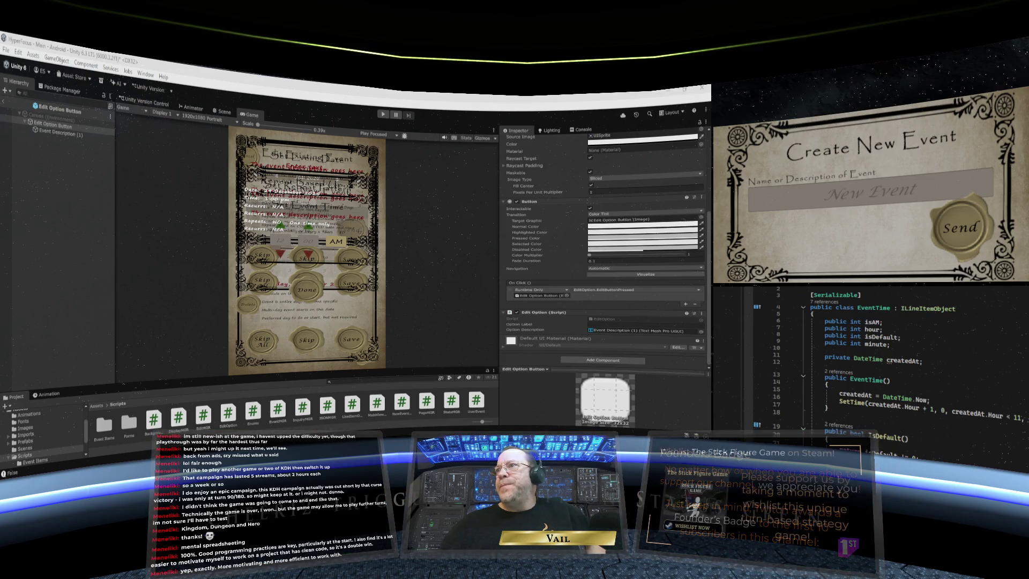
key(ctrl+Tab)
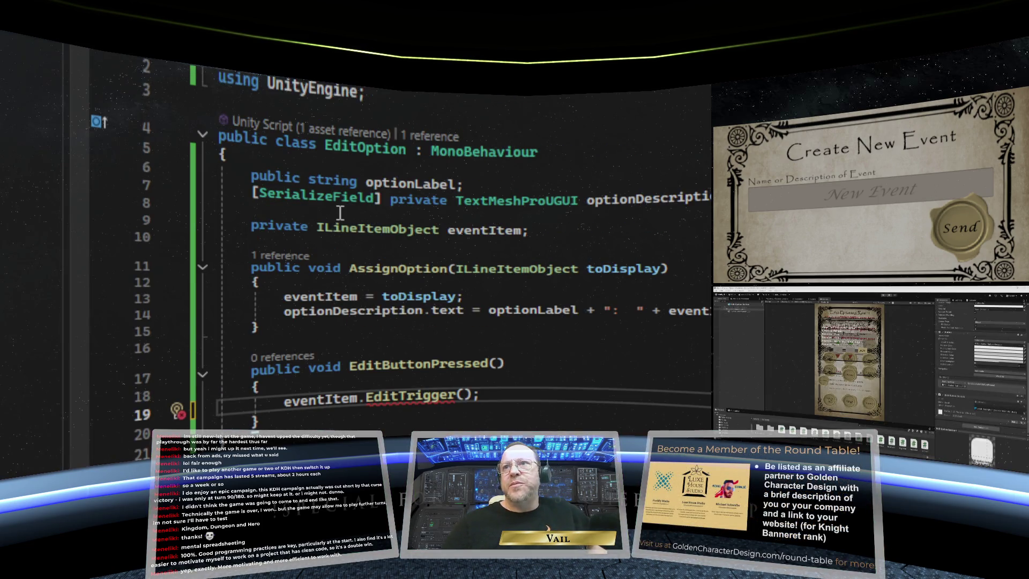
click(292, 207)
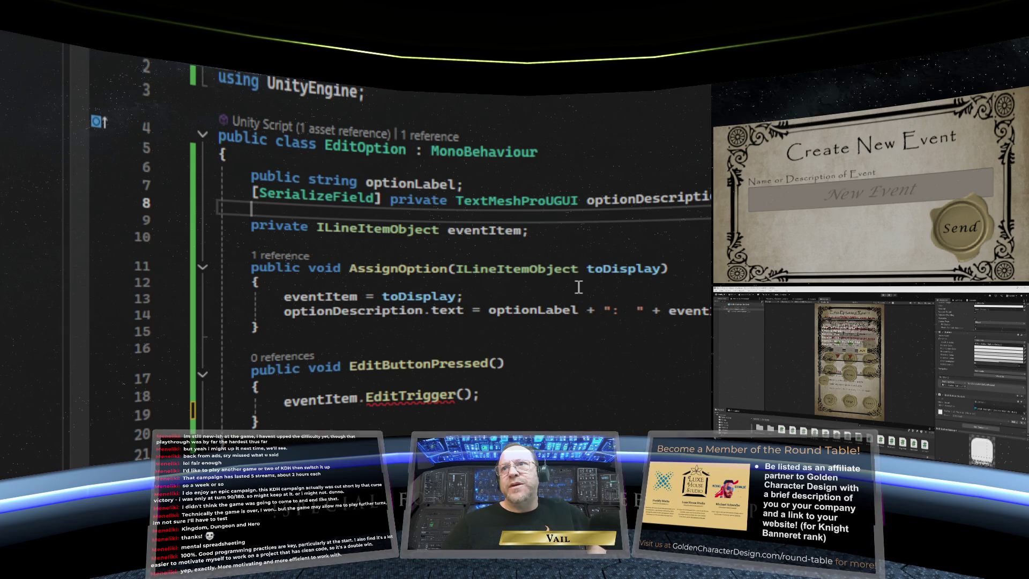
key(Return)
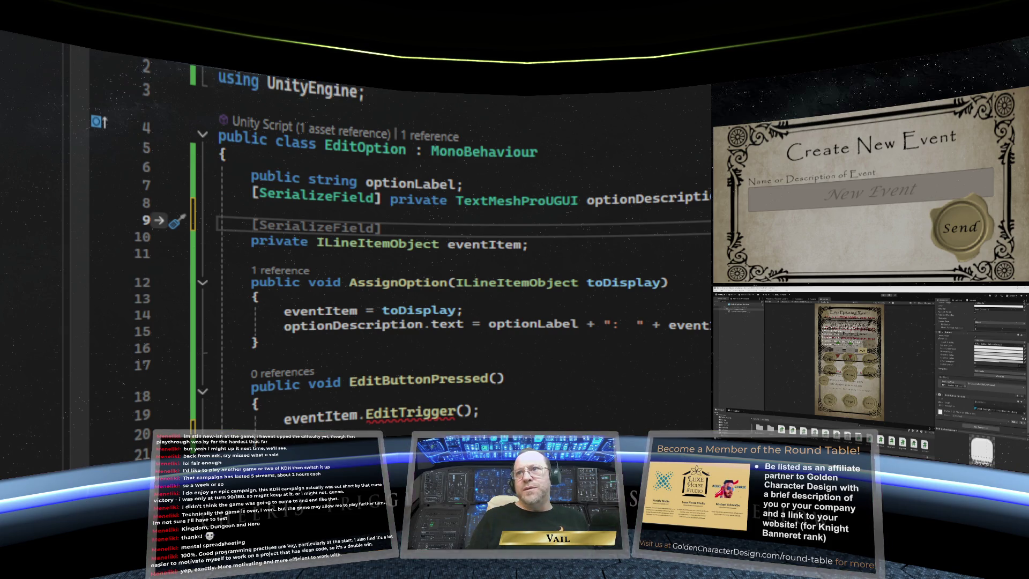
key(BackSpace)
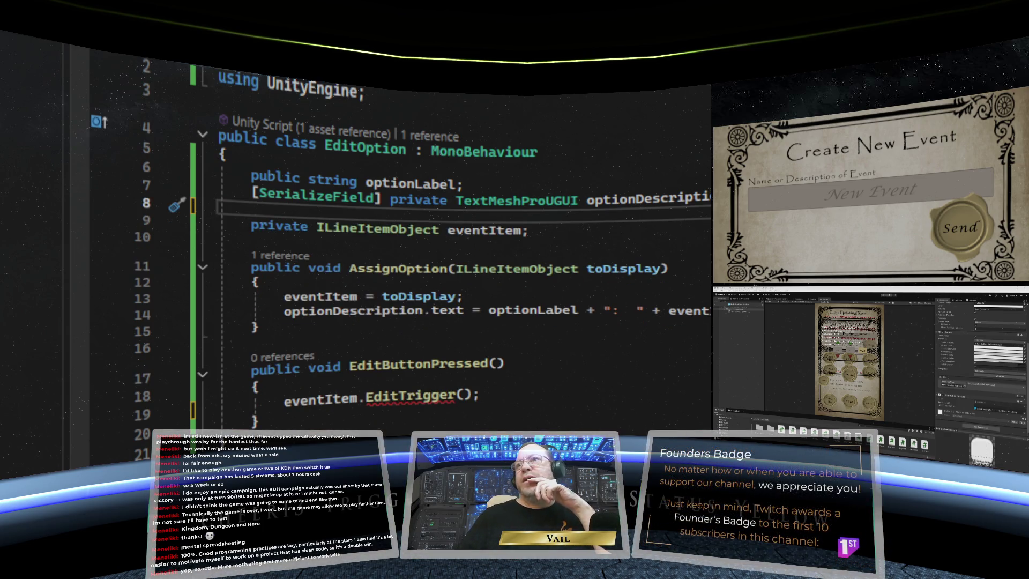
key(ctrl+Tab)
scroll(572, 418, up, 5)
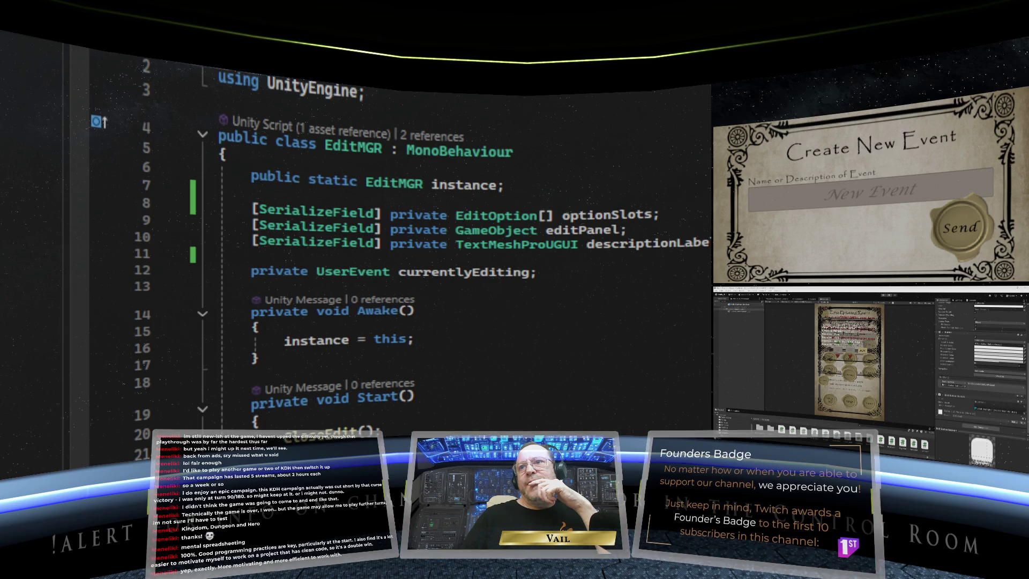
key(ctrl+Tab)
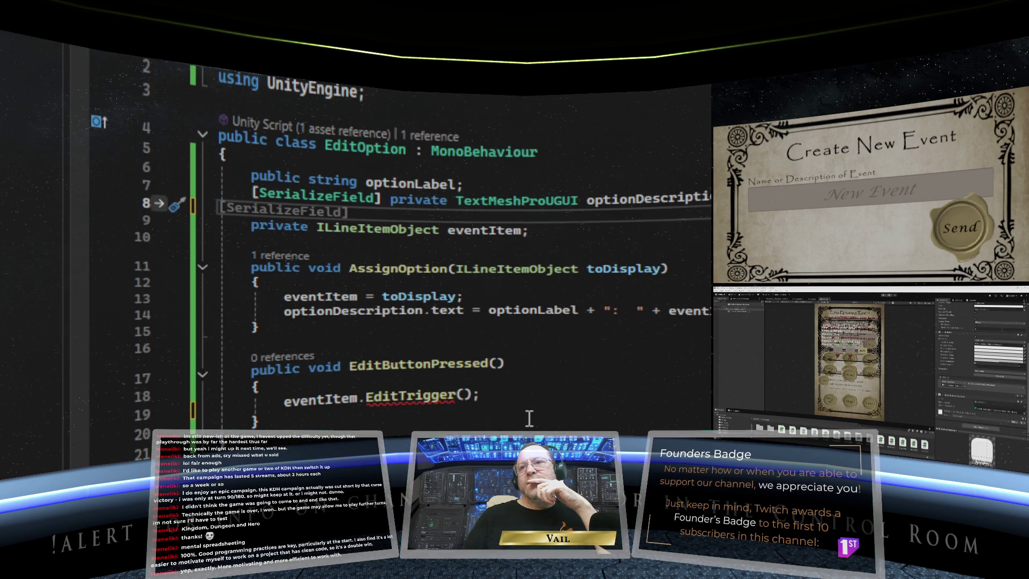